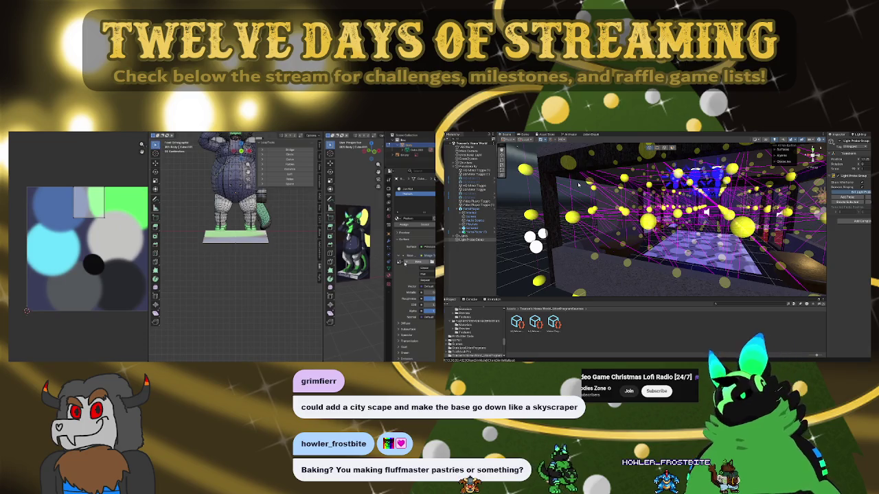
Link an Image Texture to the plinth's Base Color and create a new image named 'te'
click(400, 263)
click(356, 270)
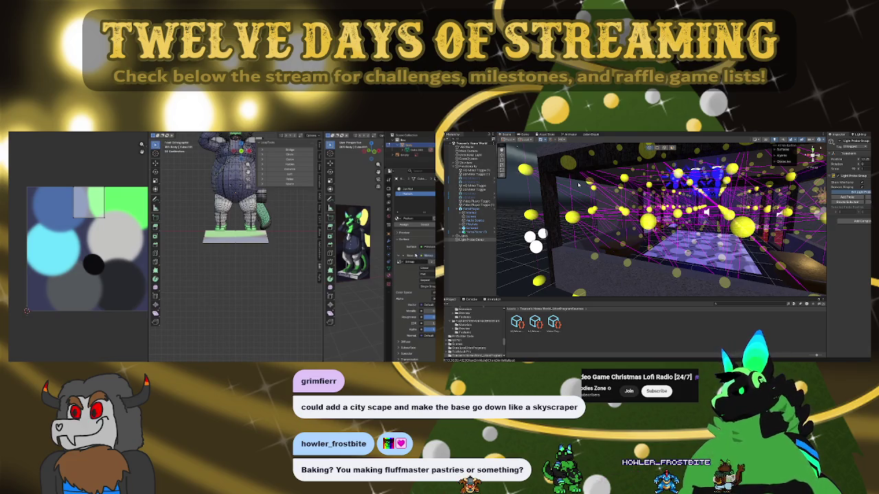
click(424, 257)
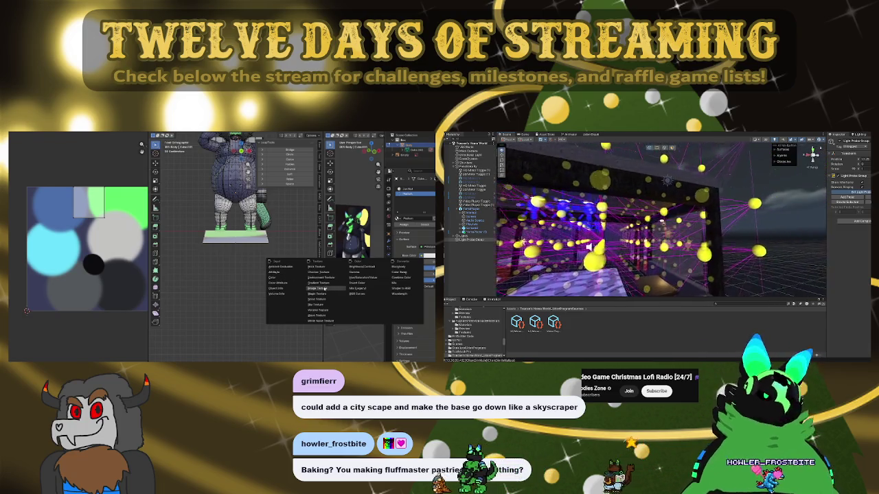
click(325, 288)
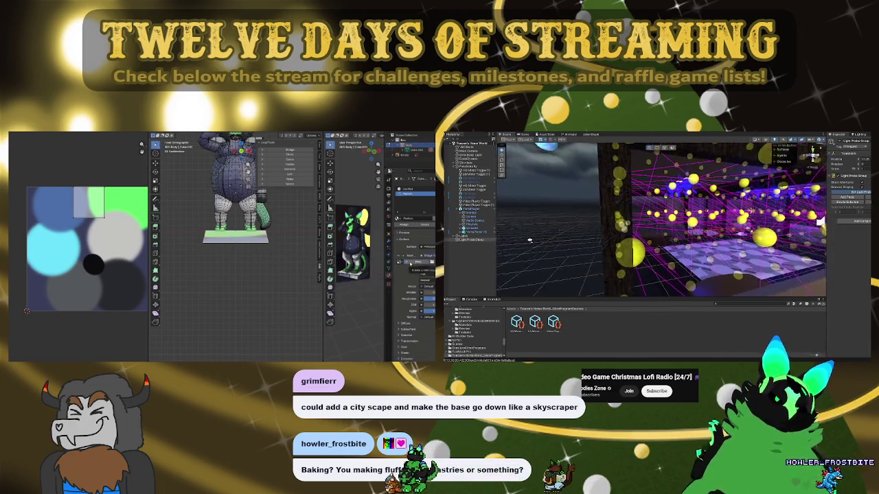
click(417, 263)
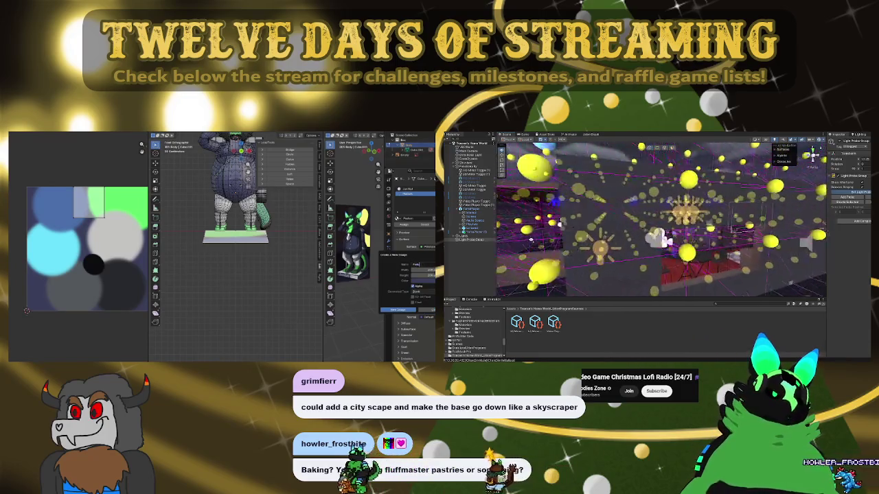
text(te)
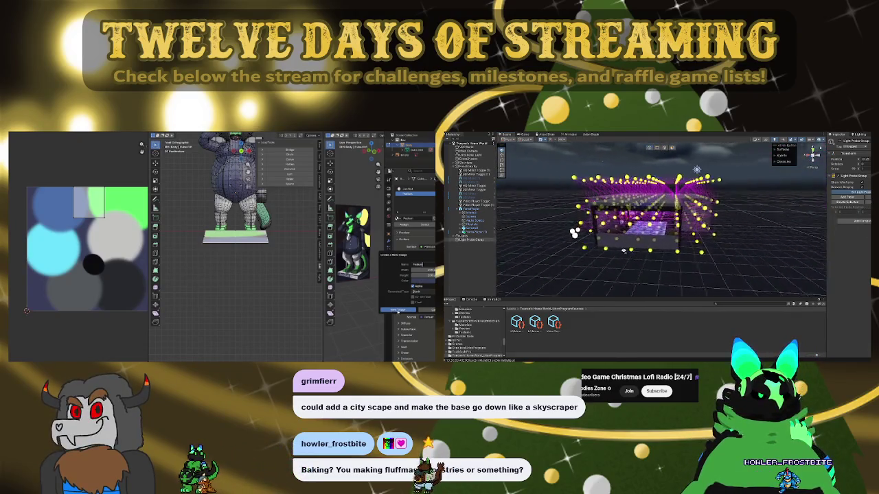
click(398, 310)
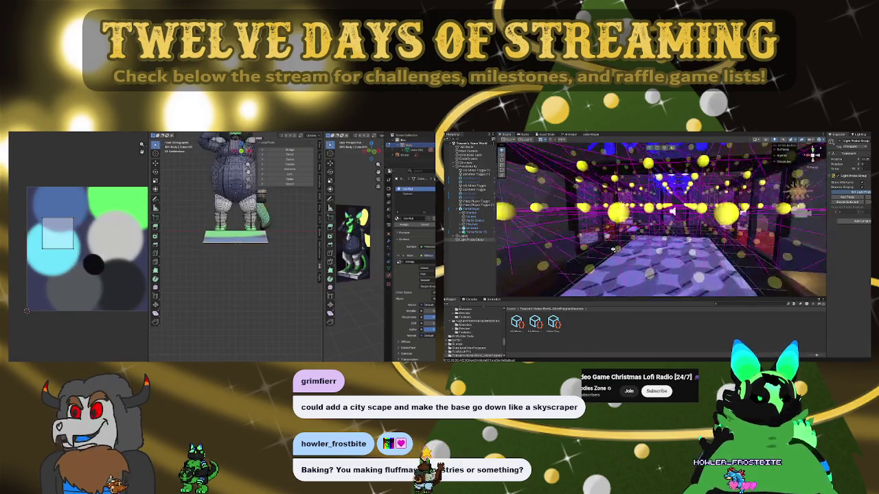
Unwrap the plinth's faces with the projection that turns its top pink, then frame the view
key(shift+d)
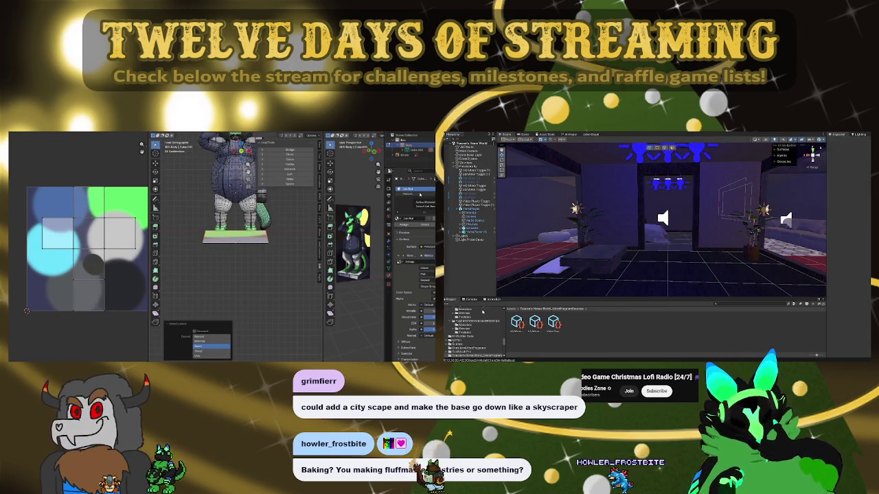
click(406, 226)
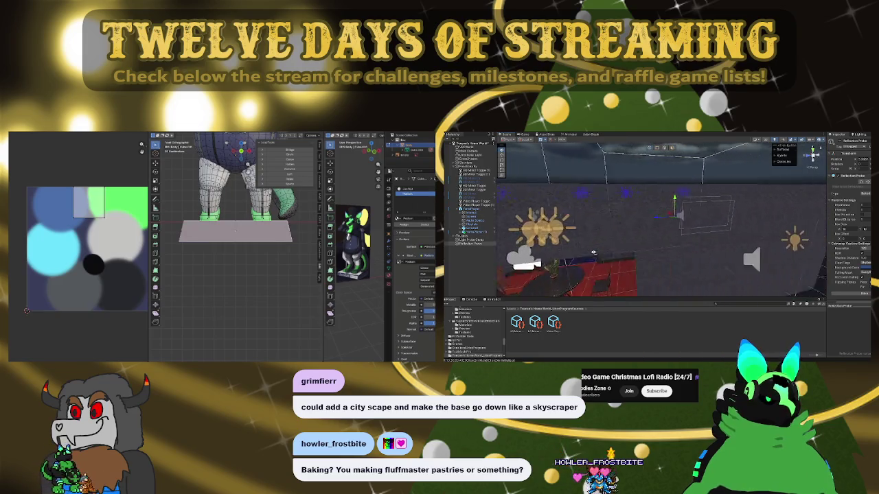
key(f)
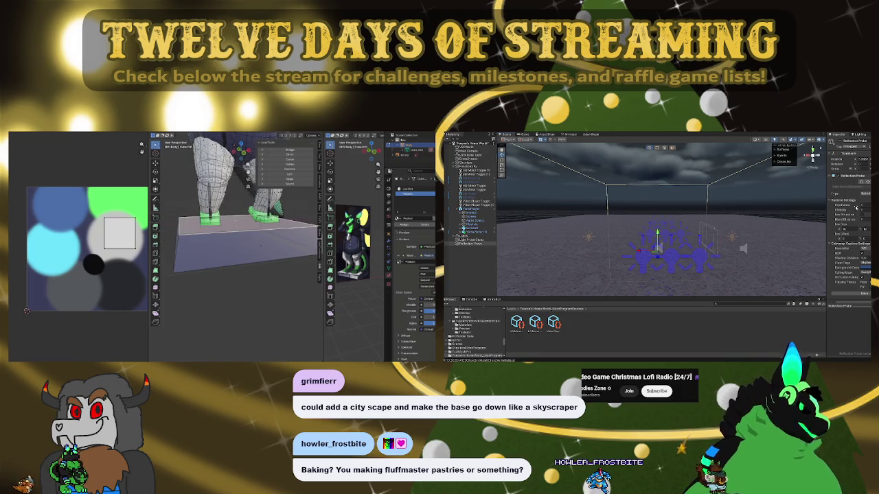
scroll(143, 246, down, 2)
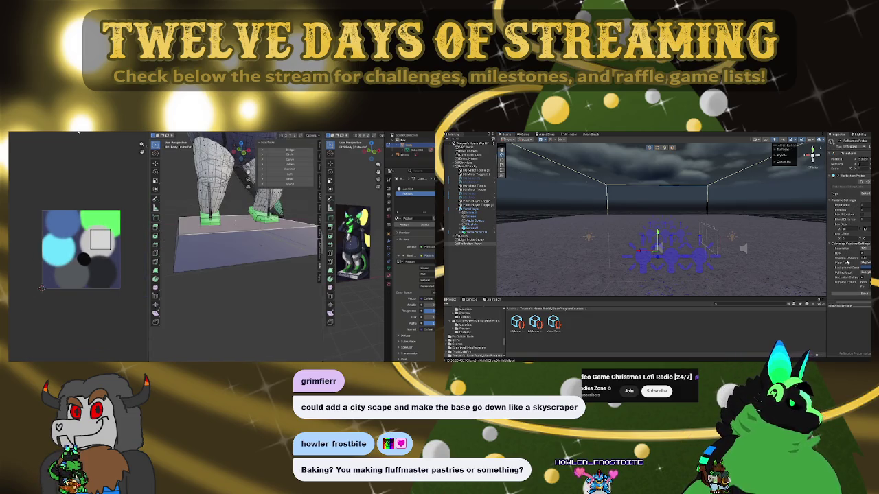
scroll(661, 217, up, 5)
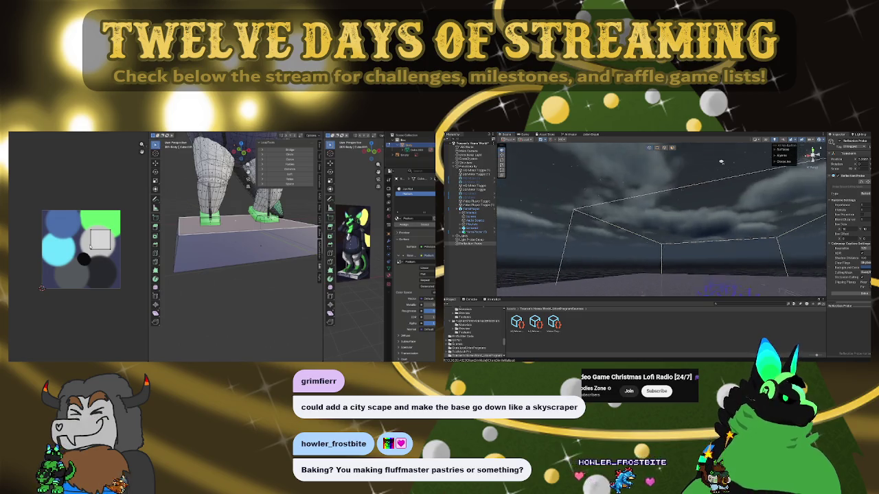
key(f)
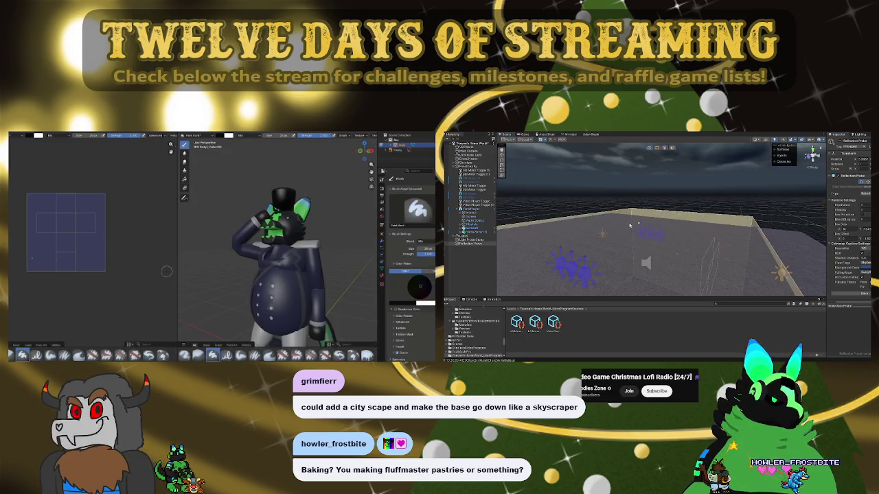
Orbit the viewport across the floor, sofa, wall and bed to inspect the scene
mouse_move(628, 228)
mouse_down()
mouse_move(696, 263)
mouse_move(693, 237)
mouse_up()
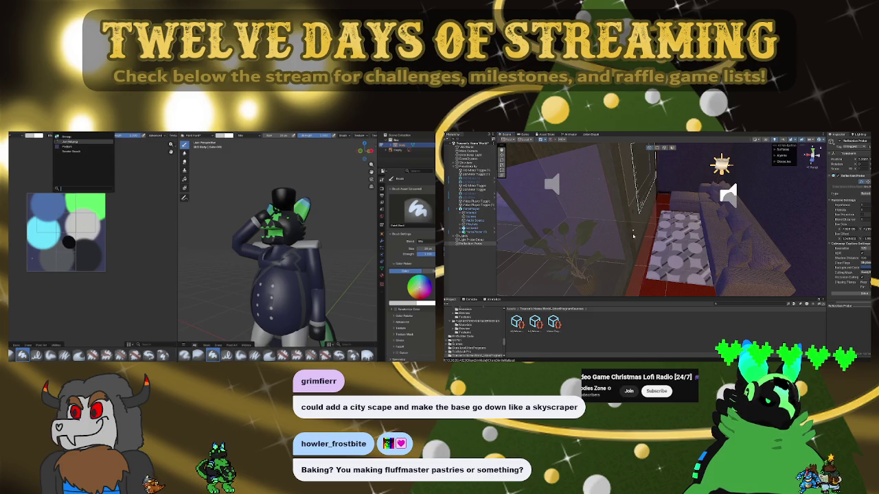
mouse_move(616, 236)
mouse_down()
mouse_move(697, 237)
mouse_move(583, 235)
mouse_move(705, 244)
mouse_move(677, 241)
mouse_up()
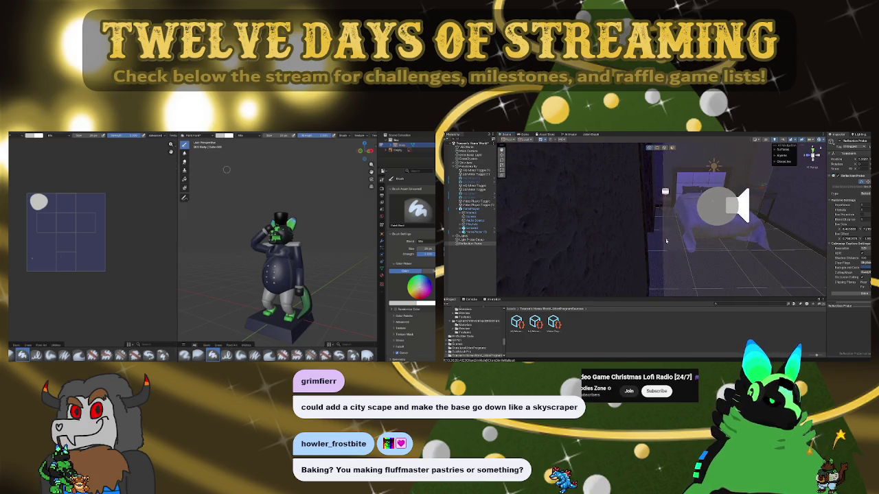
mouse_move(613, 241)
mouse_down()
mouse_move(798, 221)
mouse_move(715, 222)
mouse_up()
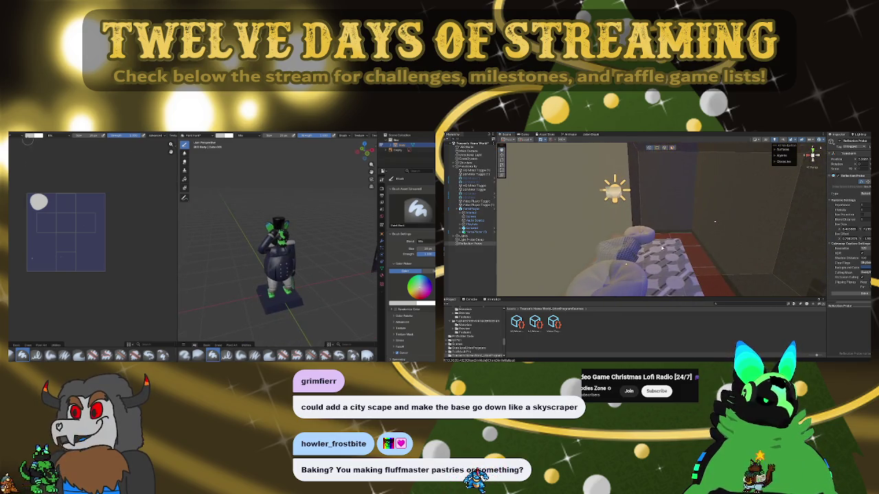
drag(727, 258, 652, 247)
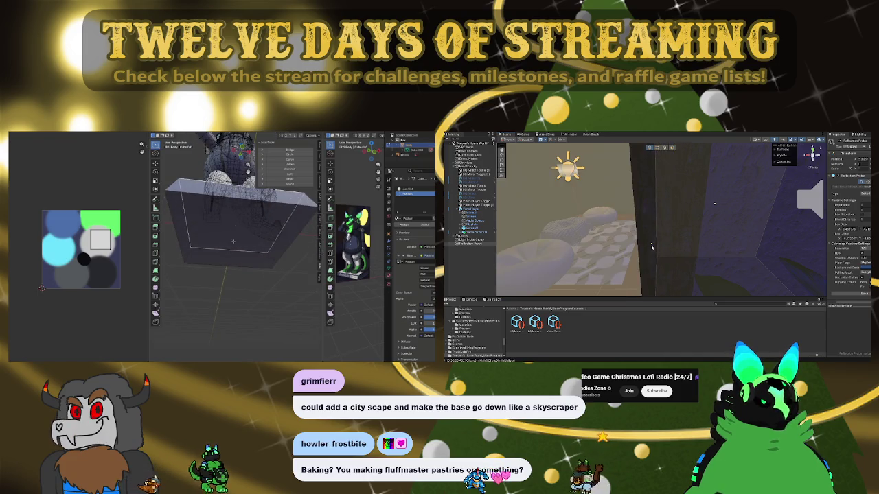
Loop-cut an edge loop across the plinth's top, then duplicate and frame the reflection probe
mouse_move(662, 248)
mouse_down()
mouse_move(732, 224)
mouse_move(704, 213)
mouse_move(697, 248)
mouse_move(660, 238)
mouse_move(663, 250)
mouse_move(682, 247)
mouse_move(631, 218)
mouse_move(678, 236)
mouse_move(775, 244)
mouse_move(660, 256)
mouse_move(661, 199)
mouse_move(687, 216)
mouse_move(545, 247)
mouse_up()
key(ctrl+r)
click(253, 226)
click(265, 220)
key(ctrl+d)
key(f)
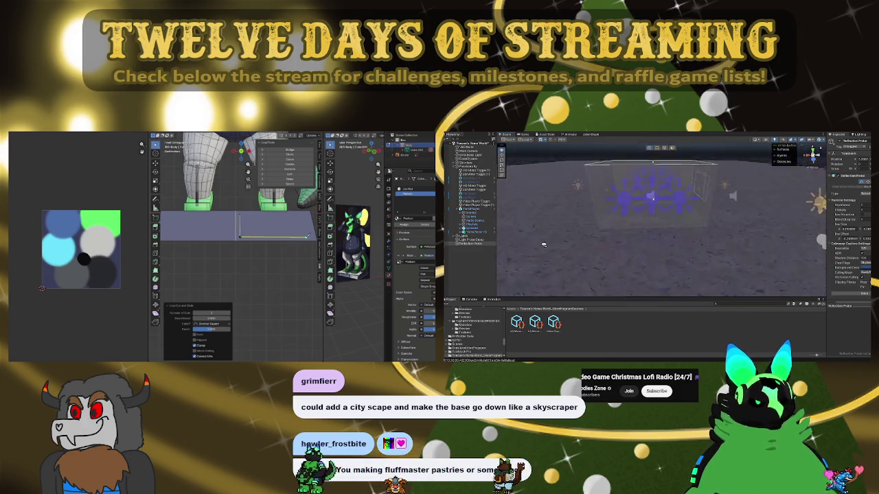
Select one half of the plinth's top face
drag(659, 227, 706, 214)
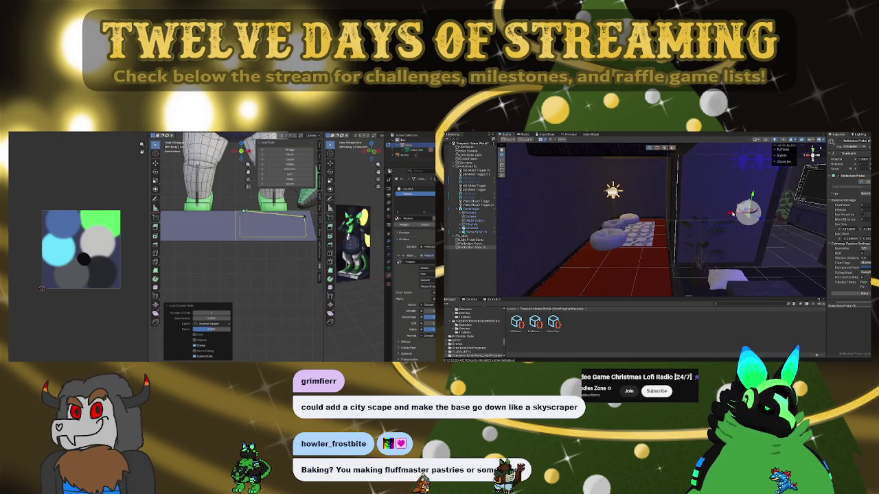
click(241, 215)
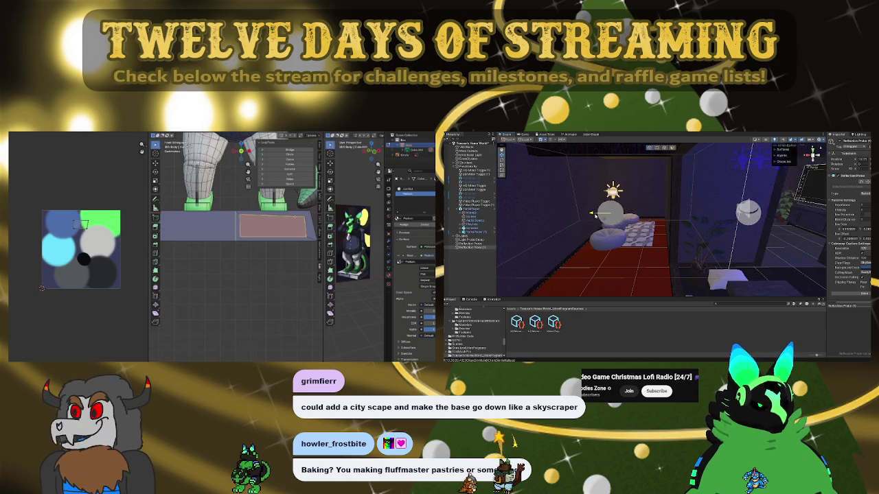
drag(598, 215, 656, 206)
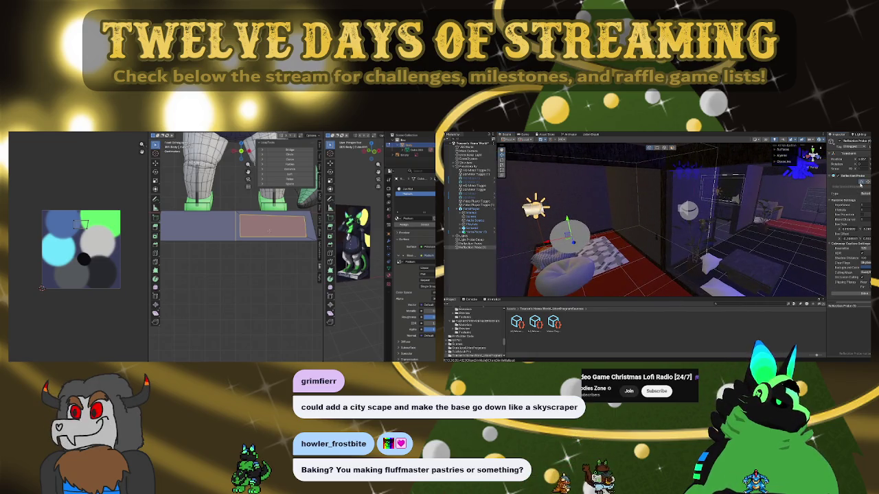
Select the translucent box on the left wall and stretch it over the room's right side
click(623, 230)
key(f)
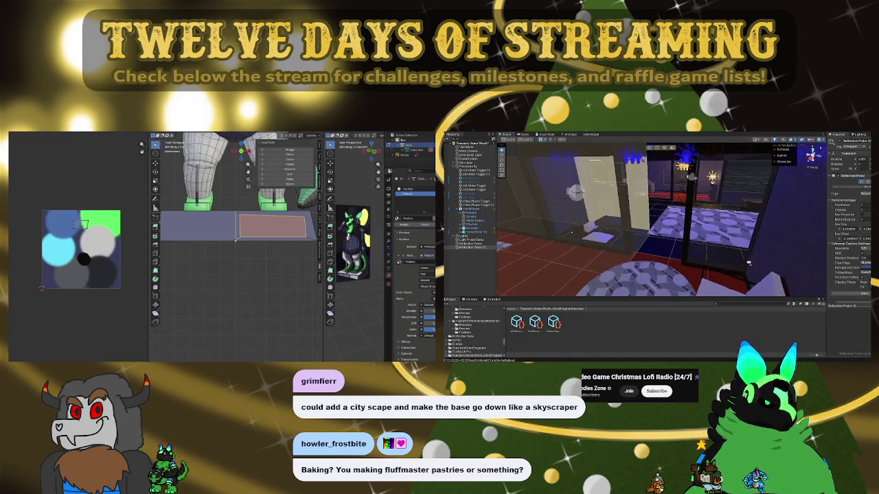
drag(571, 233, 754, 263)
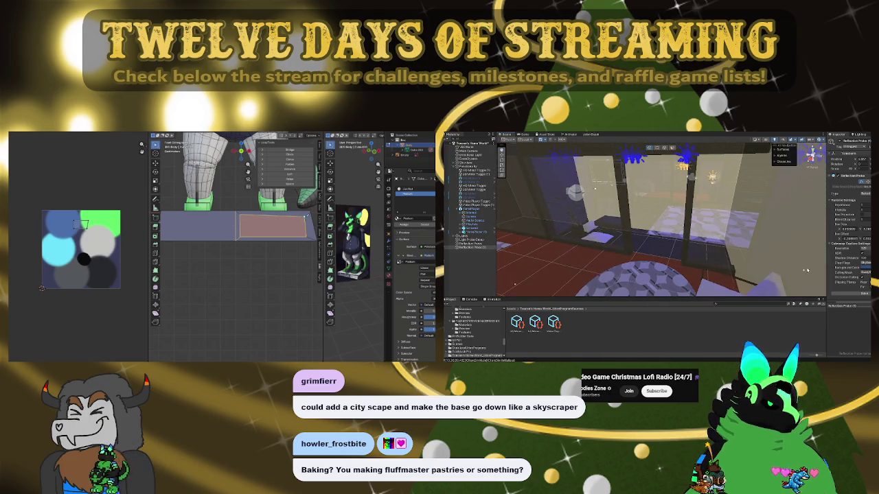
key(f)
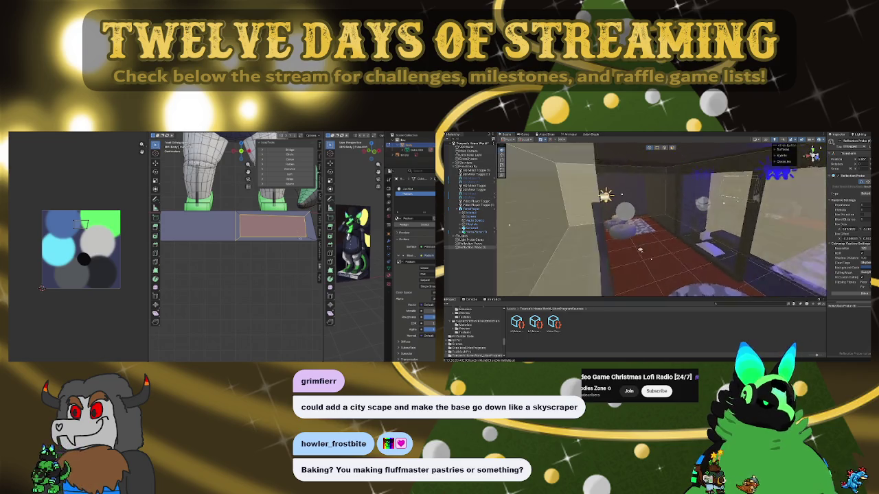
mouse_move(634, 246)
mouse_down()
mouse_move(589, 217)
mouse_move(638, 217)
mouse_up()
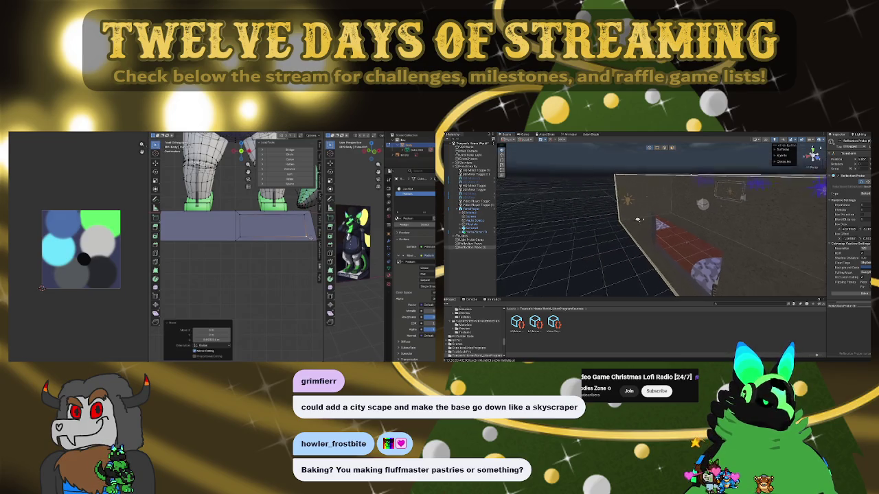
scroll(634, 222, up, 5)
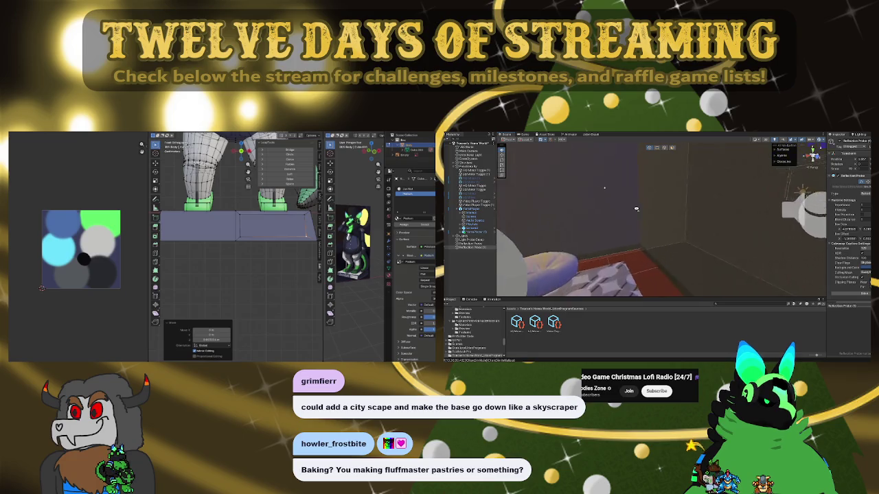
scroll(636, 209, down, 5)
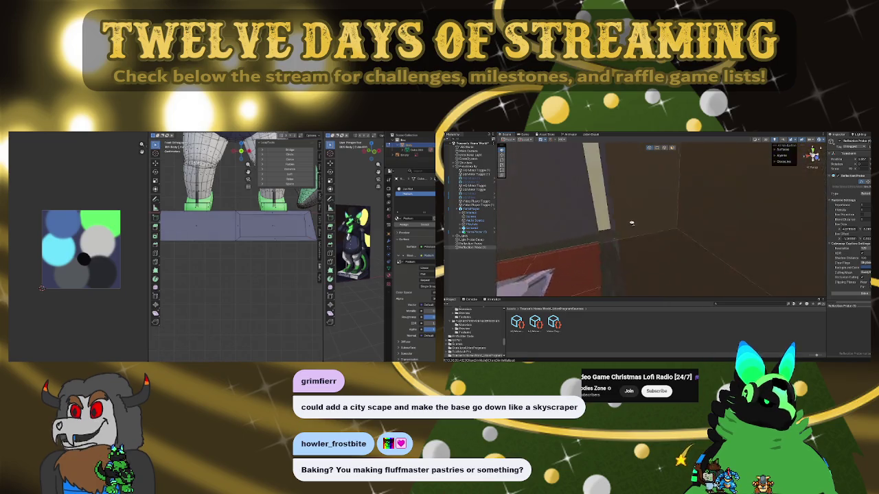
scroll(608, 234, down, 6)
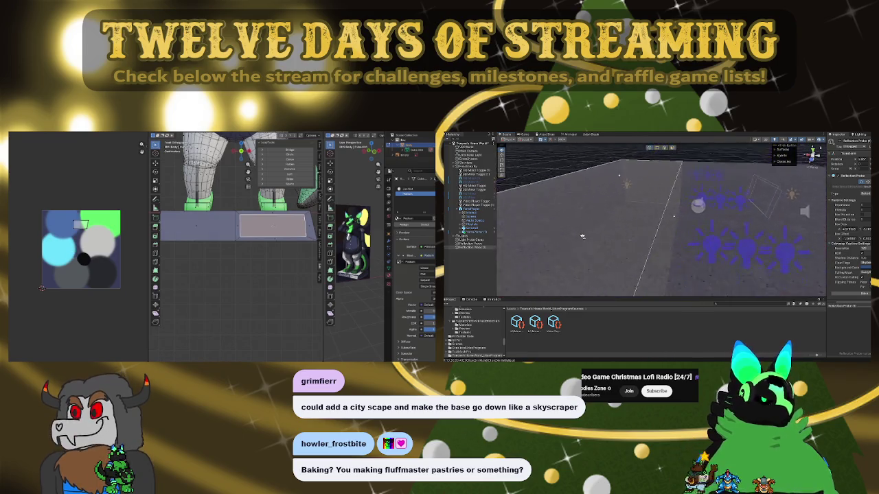
Select the second reflection probe
click(472, 248)
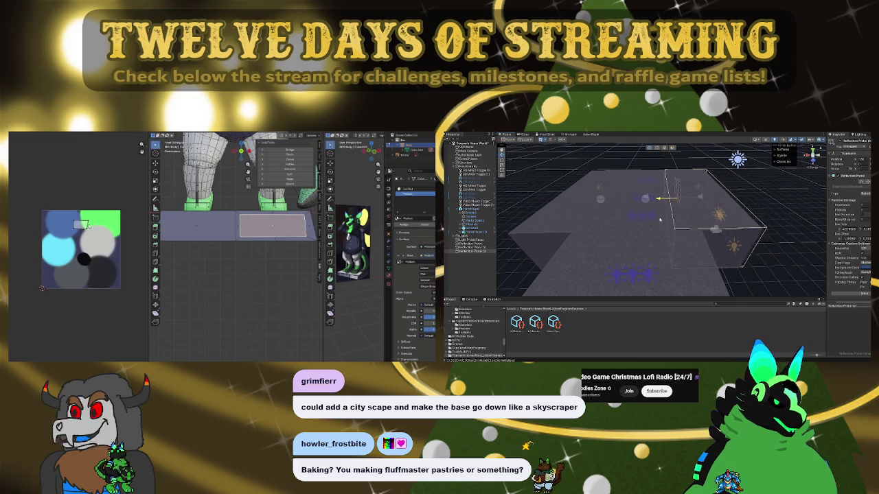
scroll(658, 220, up, 5)
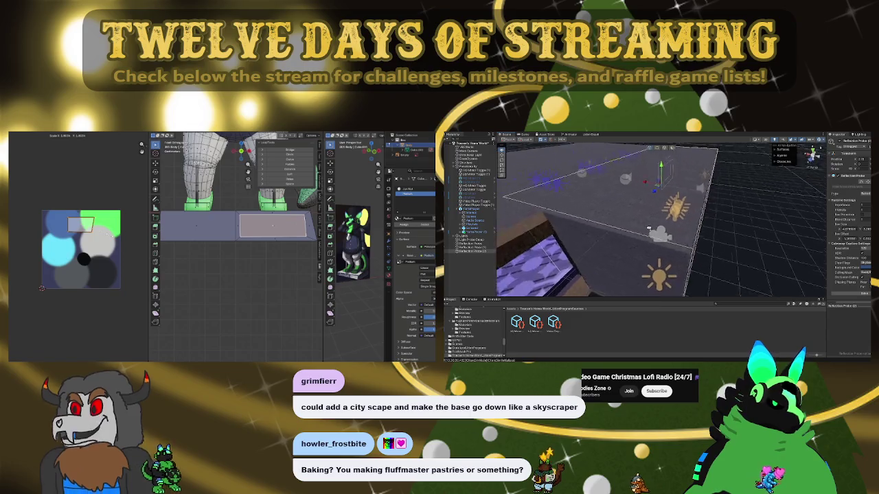
scroll(649, 228, down, 5)
Zoom to the probe volume on the building's left, then select the building
drag(609, 228, 613, 231)
click(634, 215)
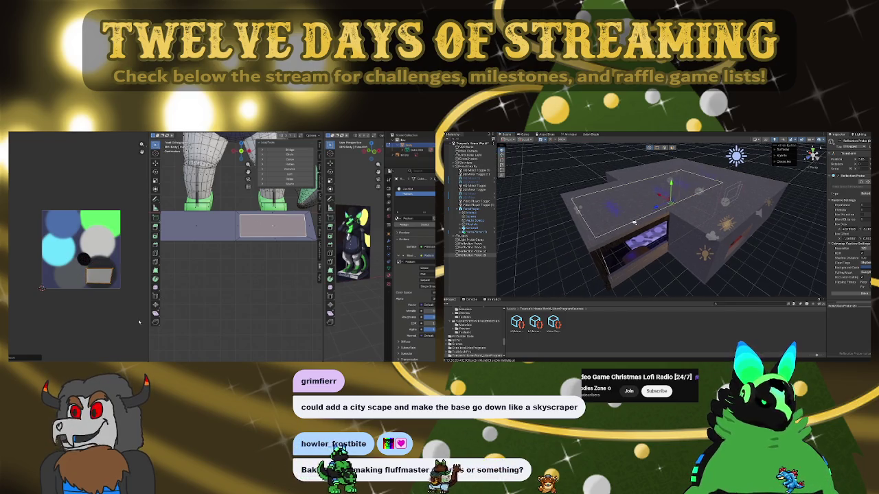
key(f)
drag(697, 223, 845, 182)
mouse_move(693, 206)
mouse_down()
mouse_move(675, 199)
mouse_move(645, 215)
mouse_move(643, 241)
mouse_up()
click(645, 244)
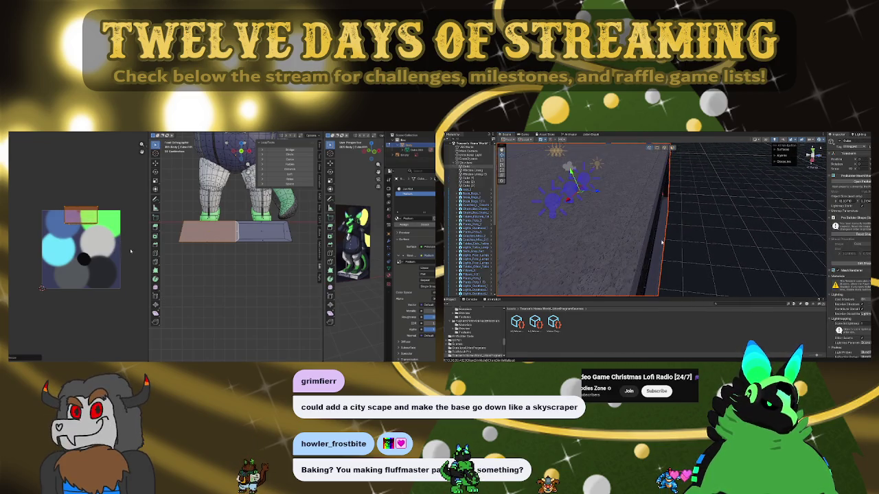
Frame the selected building and double-click to select a reflection probe
key(f)
scroll(478, 258, down, 3)
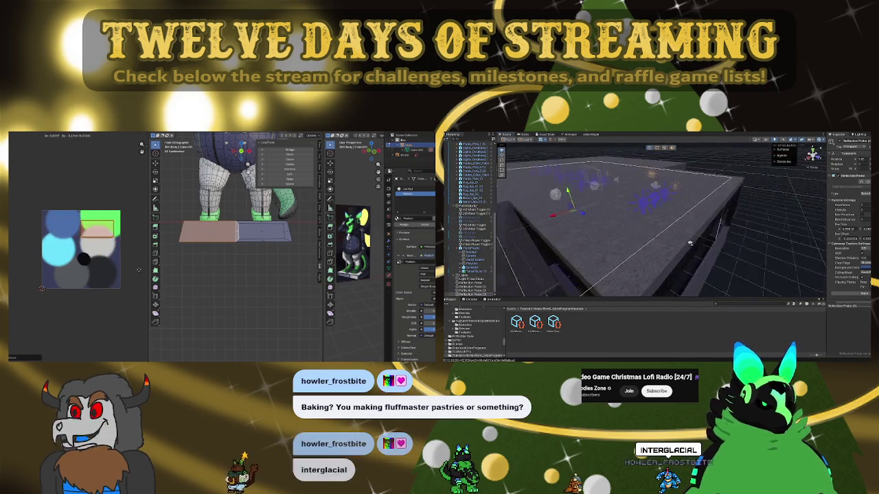
double_click(473, 268)
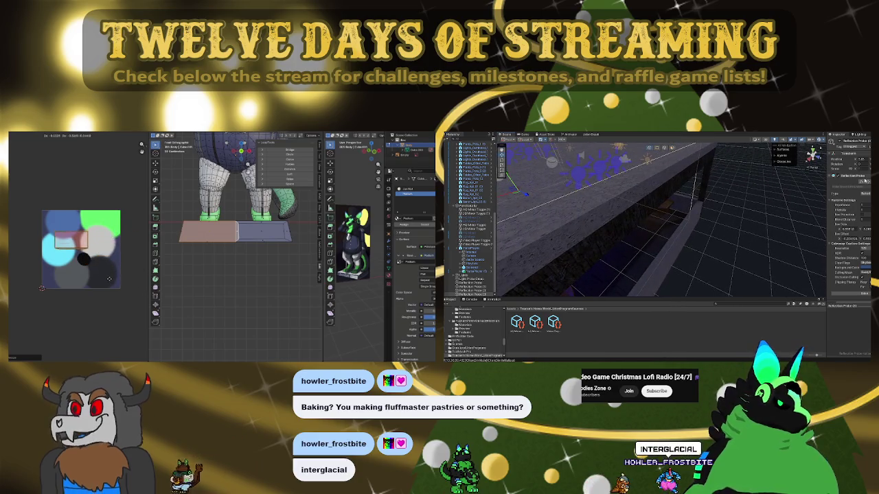
scroll(650, 235, up, 2)
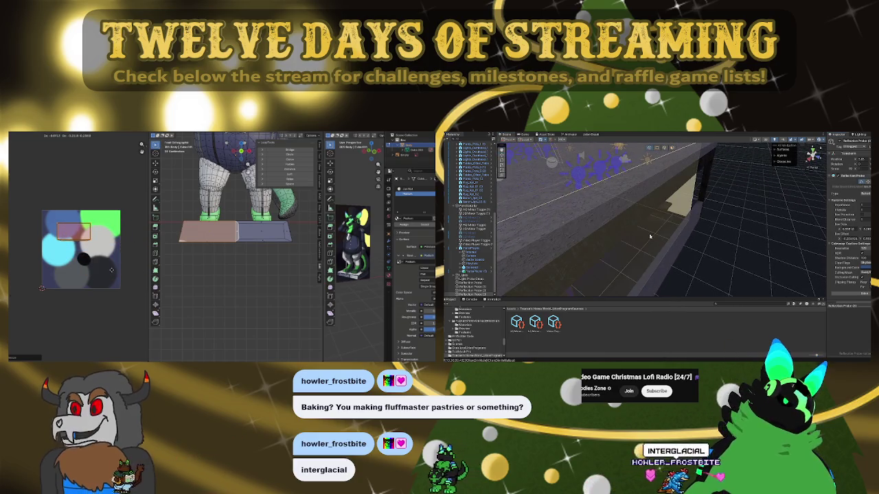
scroll(669, 243, up, 2)
scroll(669, 243, up, 1)
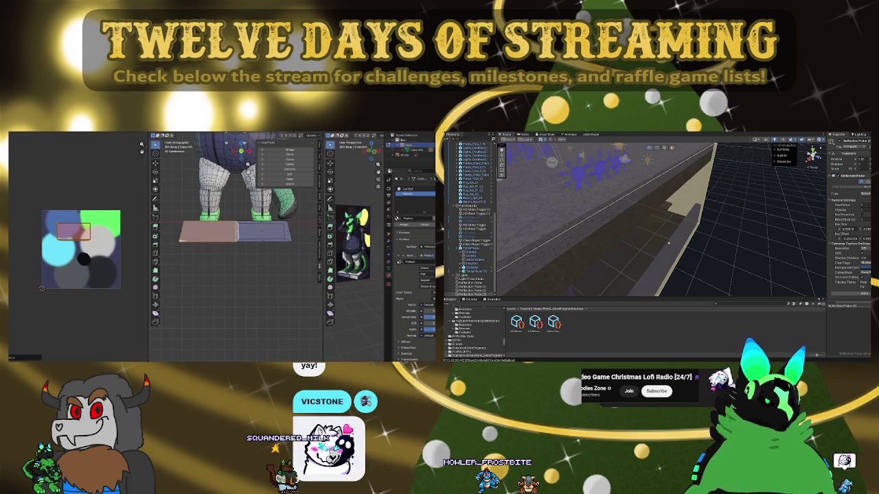
Select Reflection Probe (3) from an overhead view of the building
drag(669, 243, 612, 250)
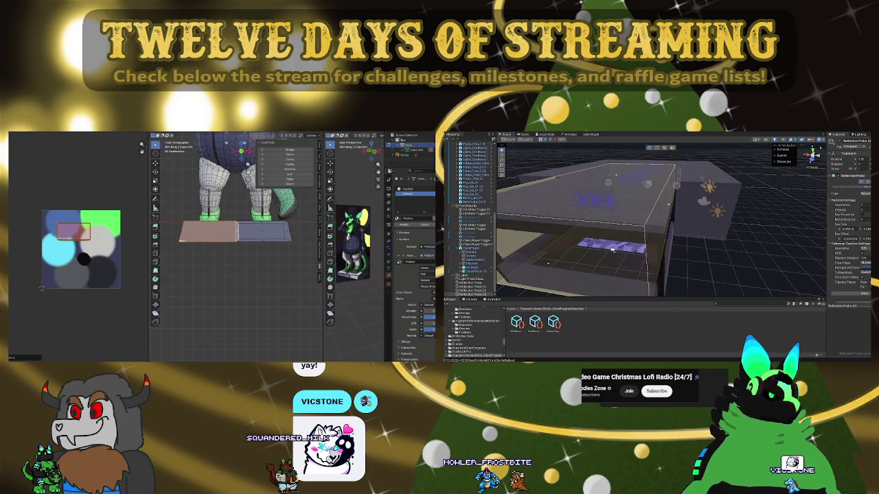
click(668, 206)
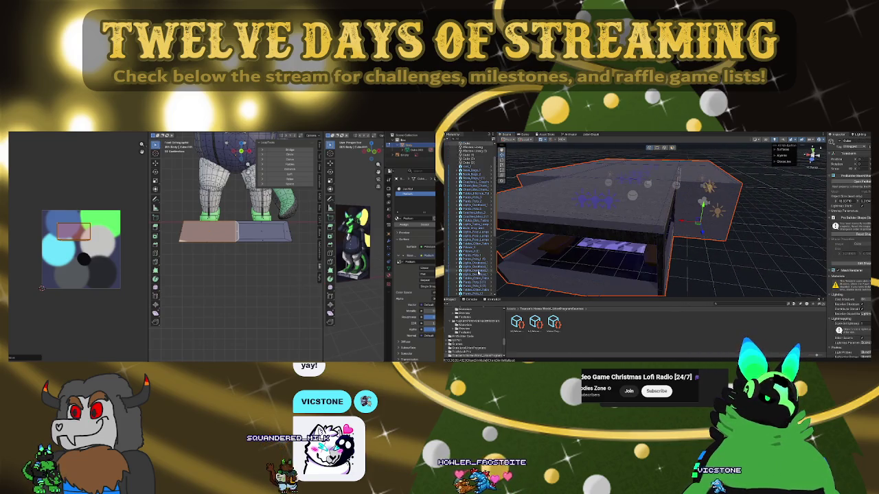
scroll(478, 272, down, 5)
click(473, 293)
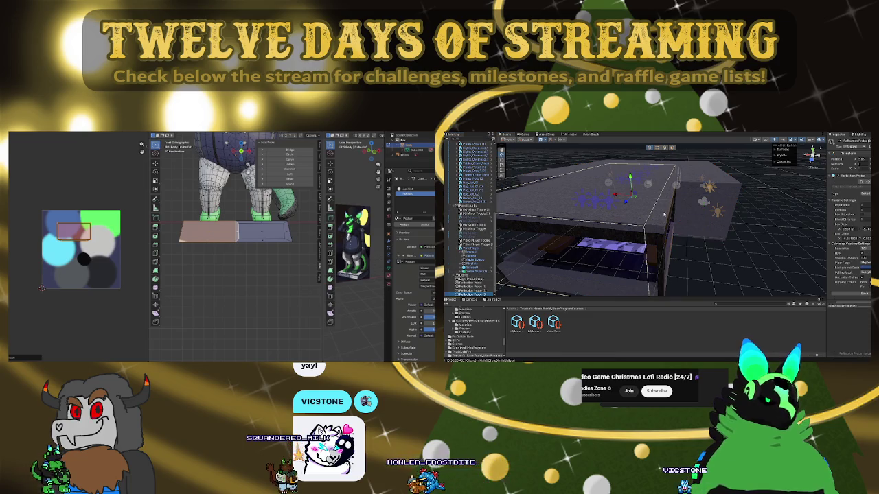
Enable the probe's bounds editing and orbit around the building to check them
click(858, 182)
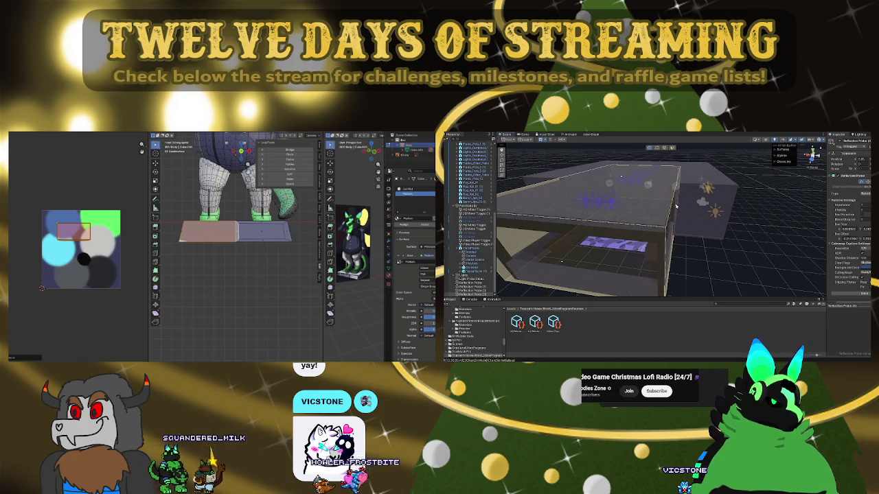
drag(671, 208, 650, 206)
scroll(650, 206, up, 10)
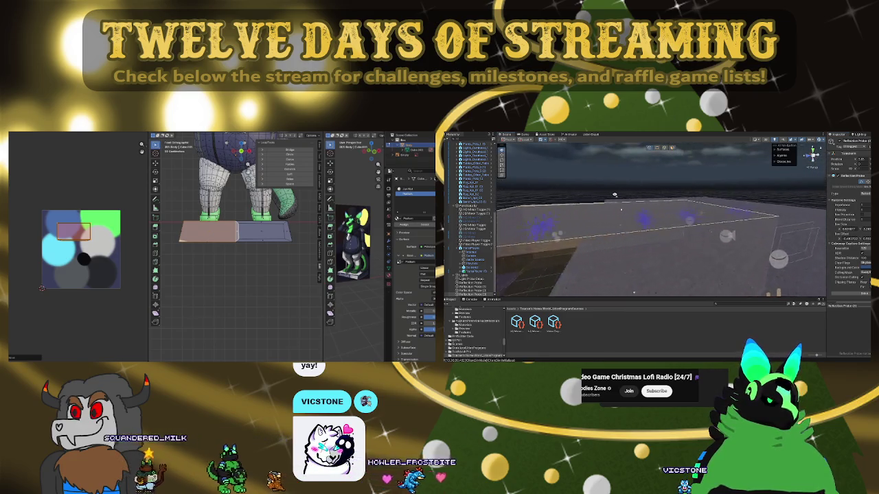
scroll(595, 201, up, 3)
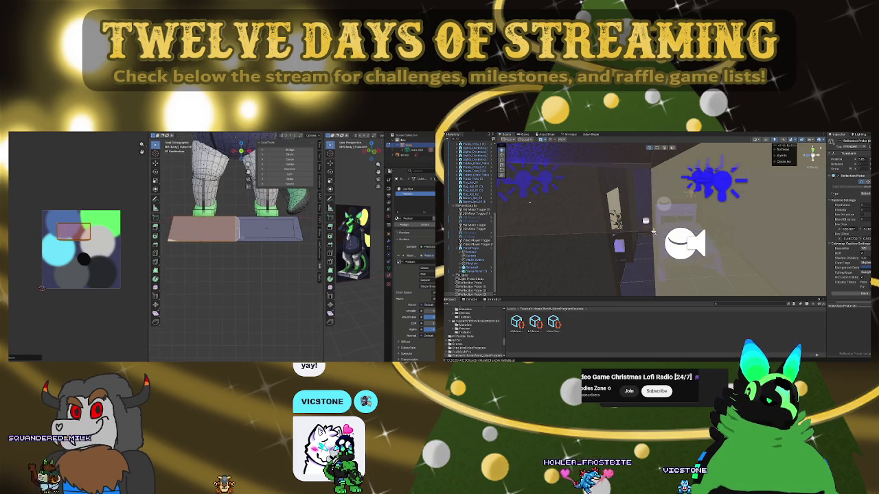
scroll(618, 227, down, 5)
scroll(618, 218, down, 6)
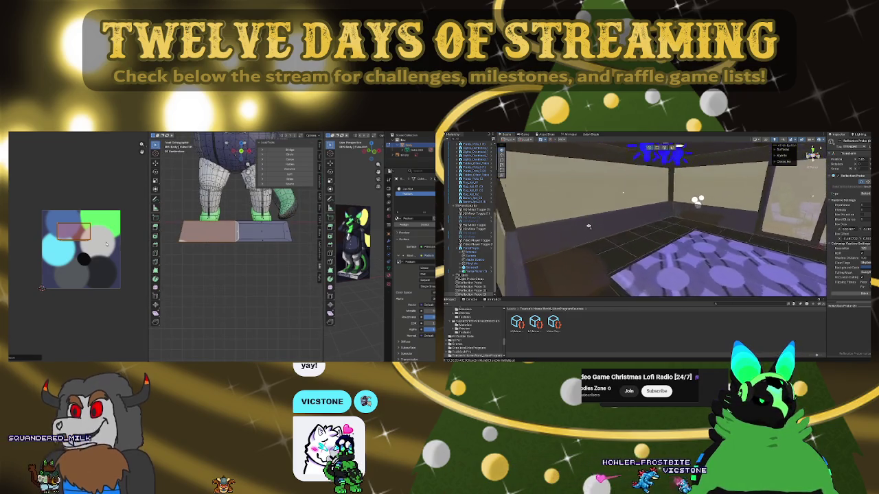
Open the scene's Lighting settings and move the rectangle UV island up onto blue
drag(638, 216, 764, 226)
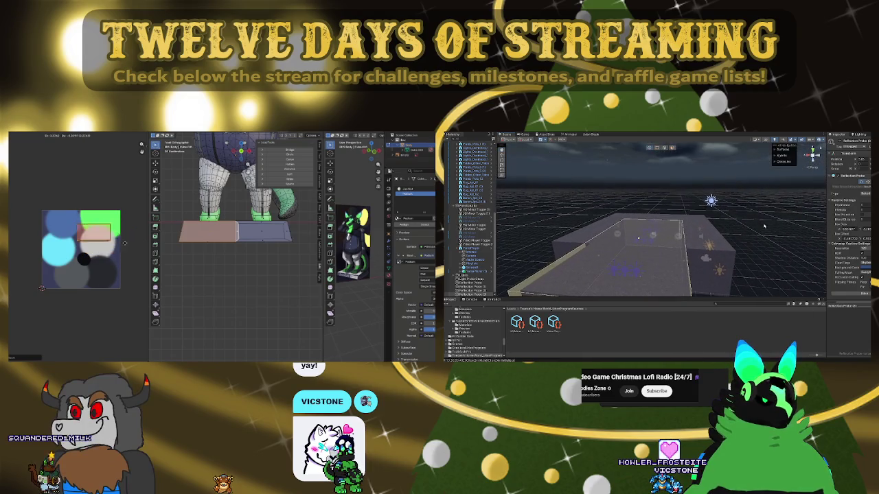
click(860, 135)
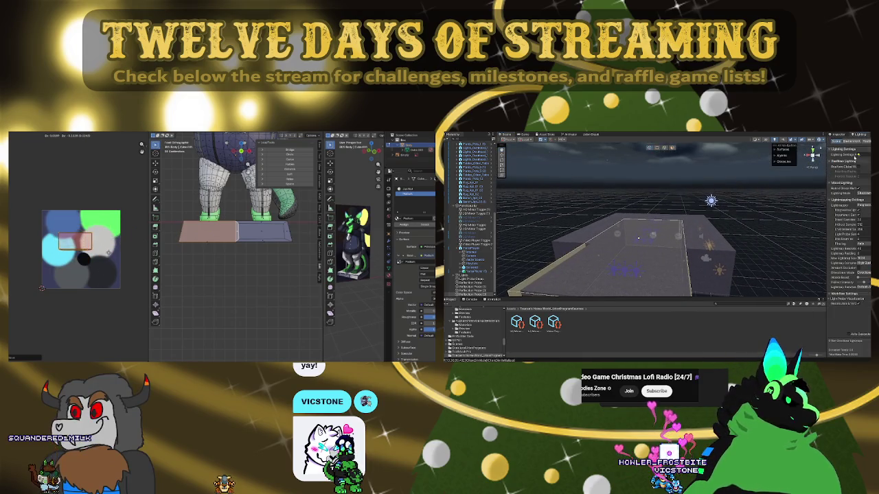
drag(142, 255, 116, 172)
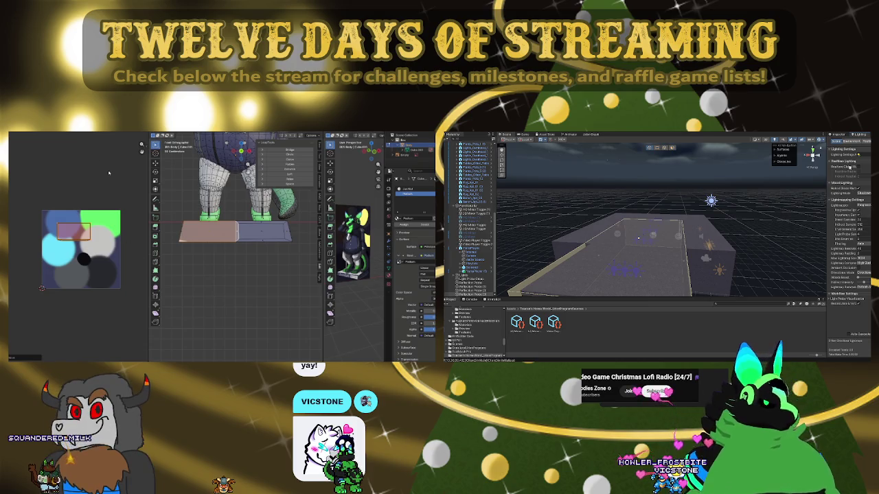
Clear the colour texture image from behind the UV islands
mouse_move(780, 223)
mouse_down()
mouse_move(728, 228)
mouse_move(701, 195)
mouse_up()
click(104, 133)
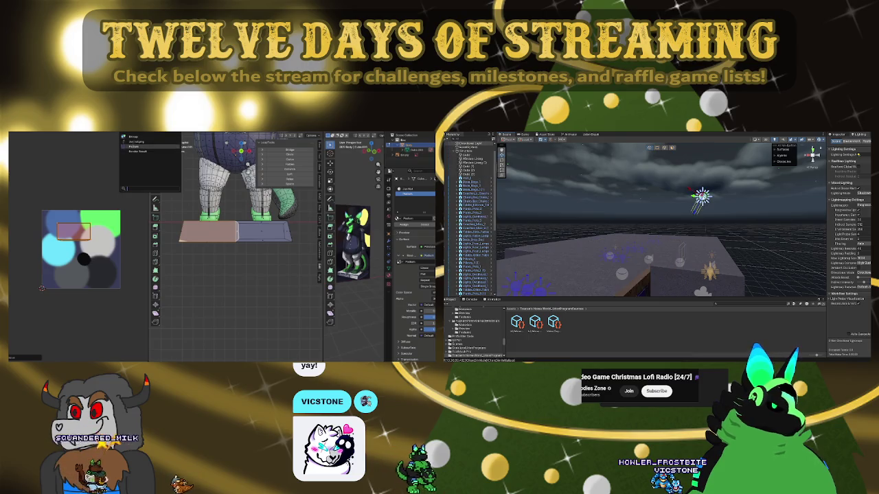
click(134, 146)
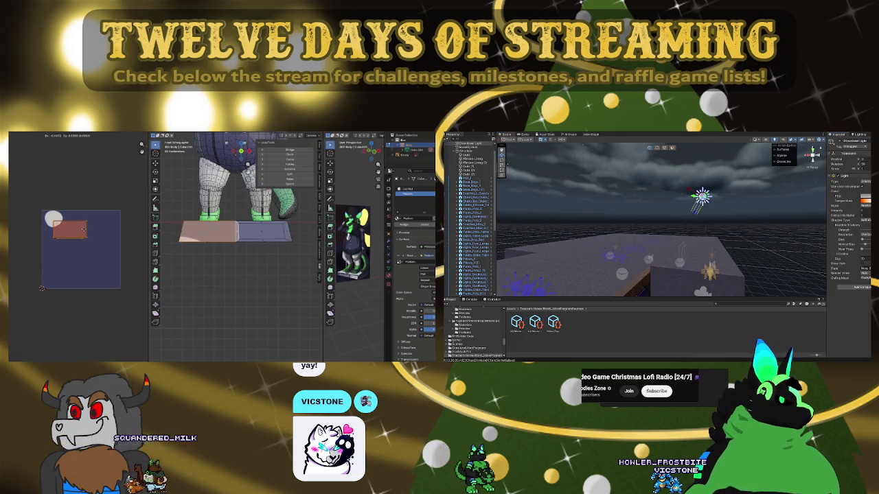
Nudge the UV island, try a 15° rotation and cancel it, then move it up-left
drag(81, 226, 91, 240)
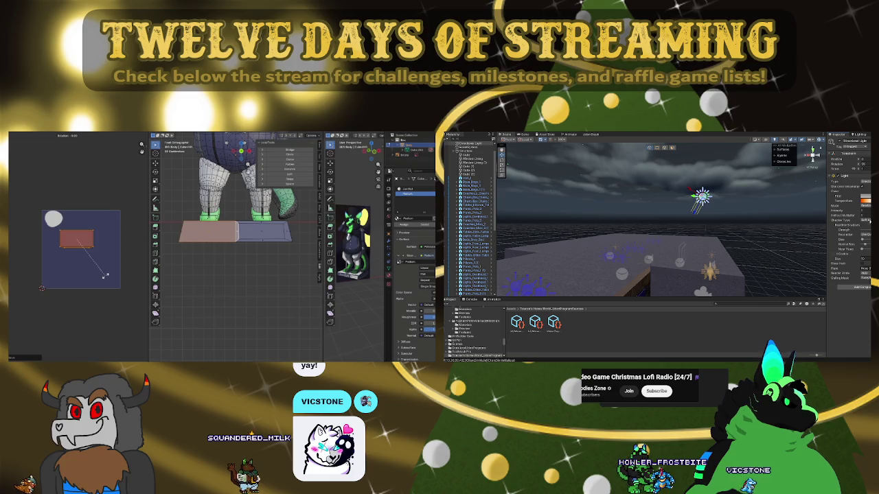
text(15)
scroll(469, 220, down, 5)
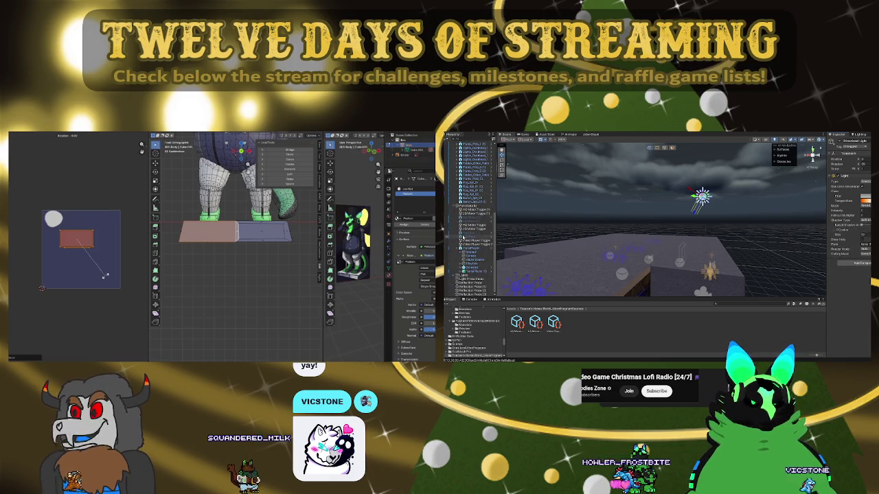
key(Escape)
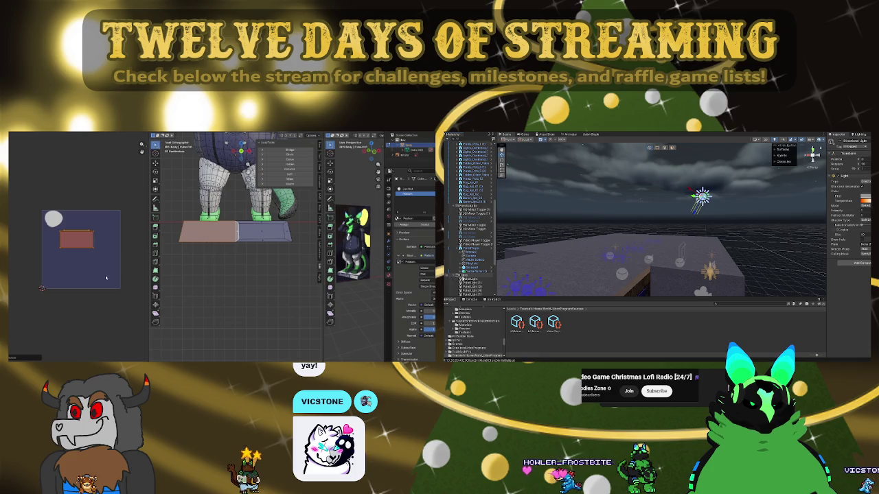
mouse_move(103, 275)
mouse_down()
mouse_move(79, 255)
mouse_move(95, 280)
mouse_up()
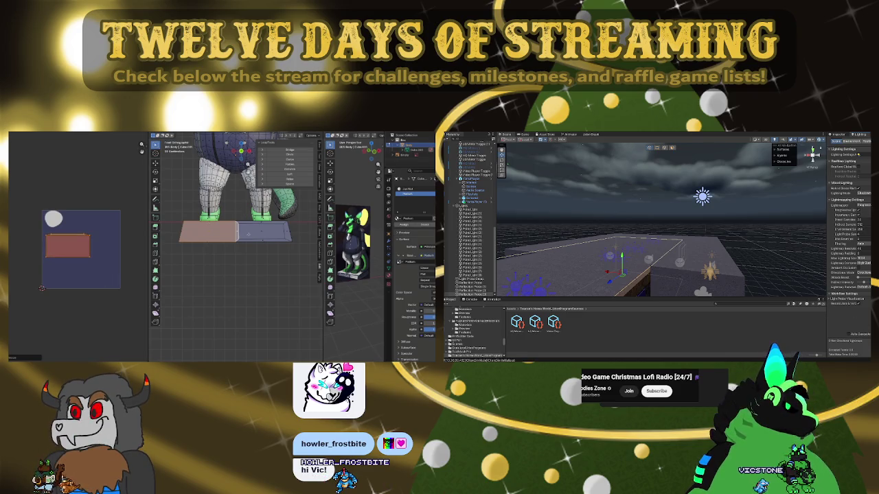
Select the plinth's right top face and switch to texture painting the model
key(ctrl+z)
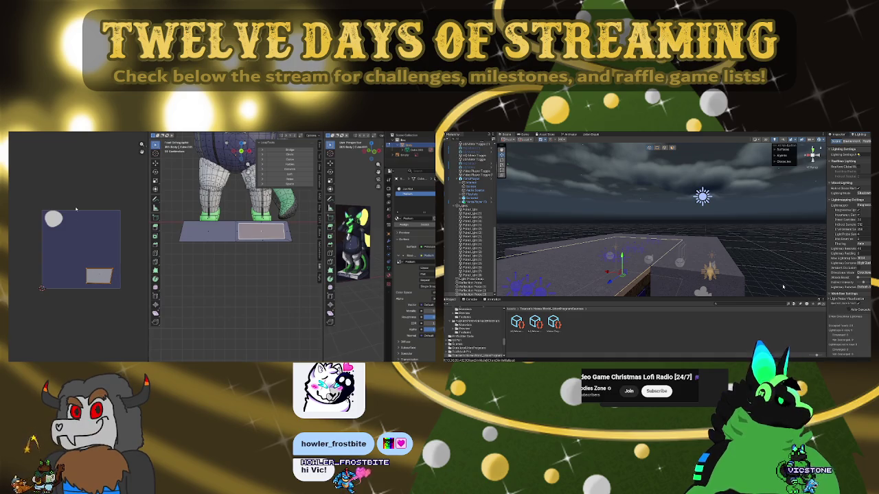
key(ctrl+Page_Down)
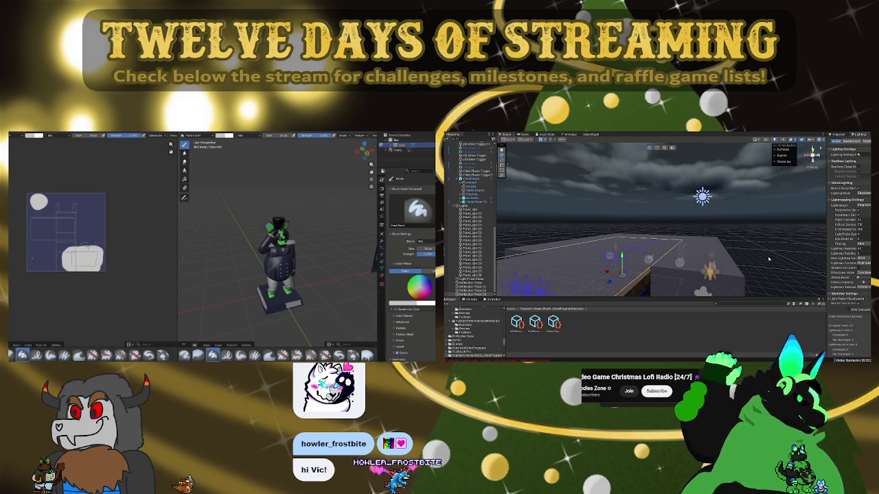
drag(753, 232, 727, 206)
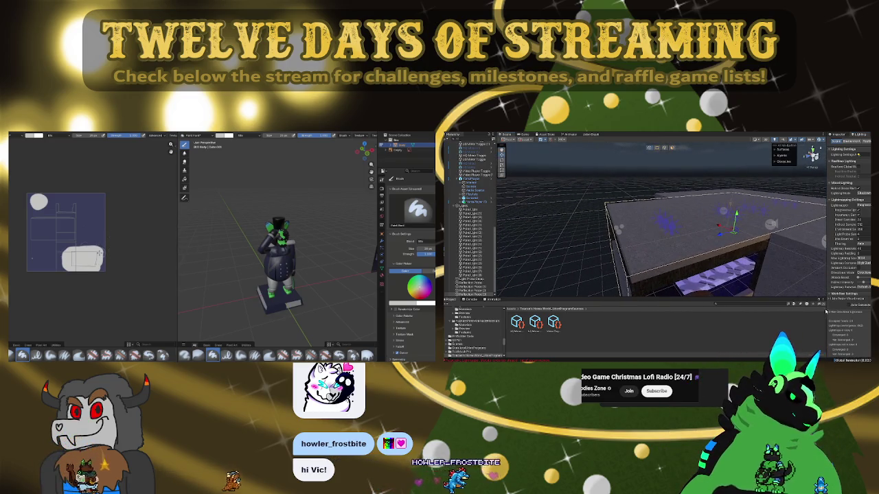
Drag the brush colour's value slider down to darken it, then switch to UV Editing
key(Tab)
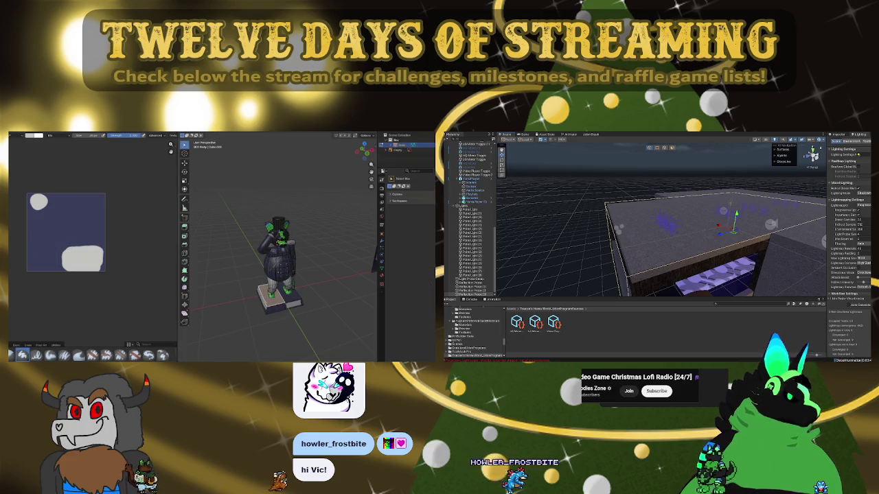
mouse_move(659, 220)
mouse_down()
mouse_move(646, 210)
mouse_move(656, 193)
mouse_move(768, 220)
mouse_move(739, 227)
mouse_move(795, 234)
mouse_move(775, 236)
mouse_up()
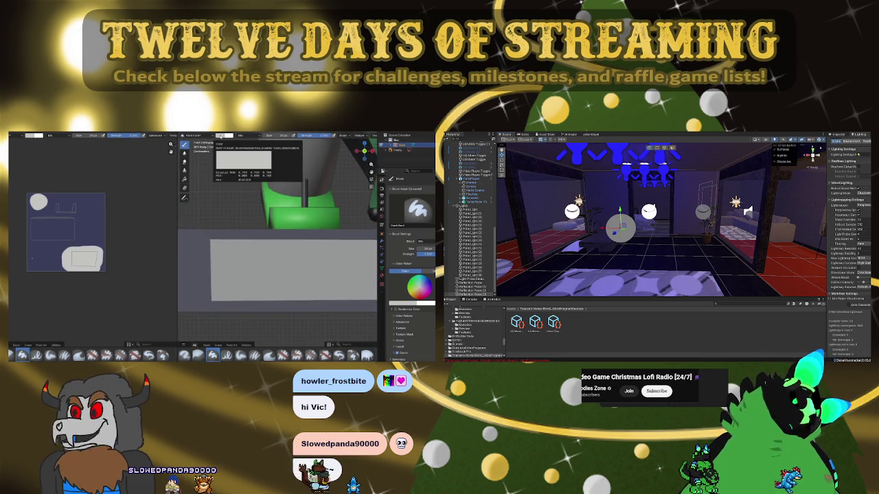
click(222, 135)
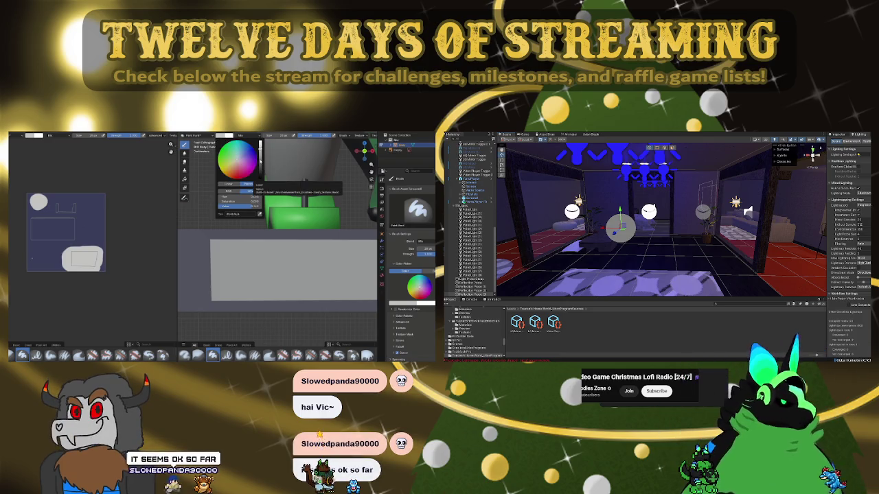
drag(260, 146, 261, 169)
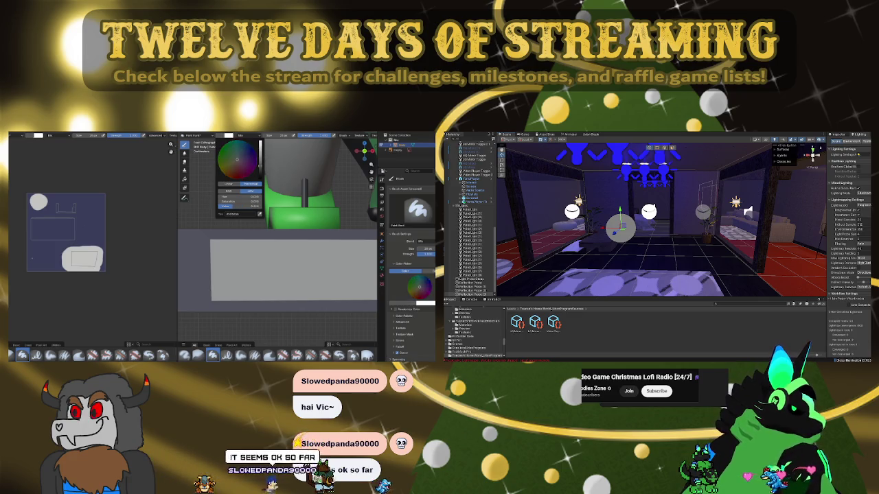
drag(233, 227, 263, 261)
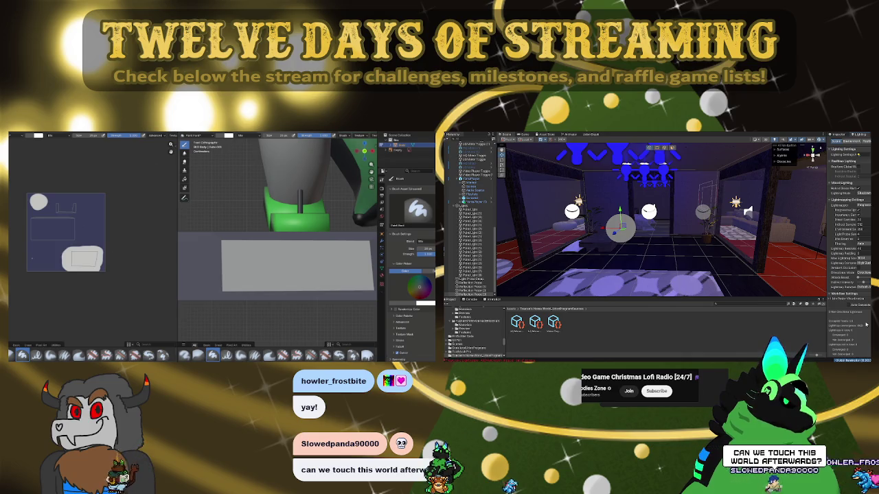
key(ctrl+Page_Up)
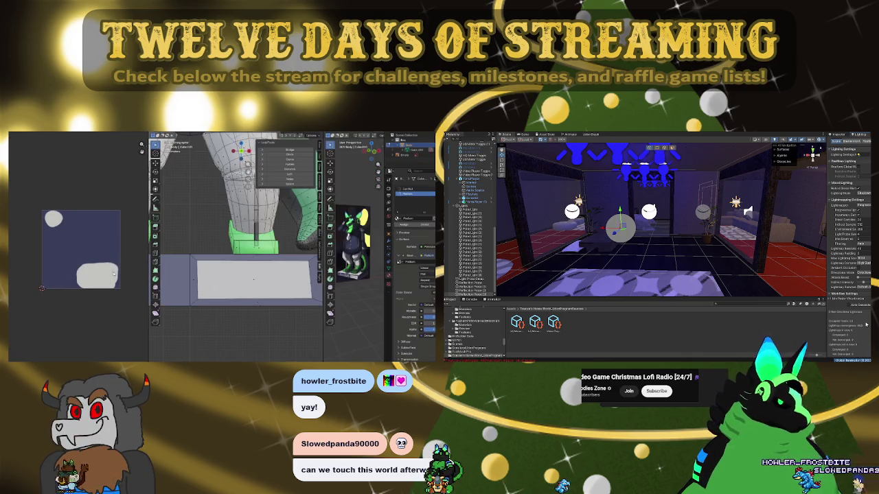
Project the plinth face's UVs from view, then scale and move the label island into place
key(a)
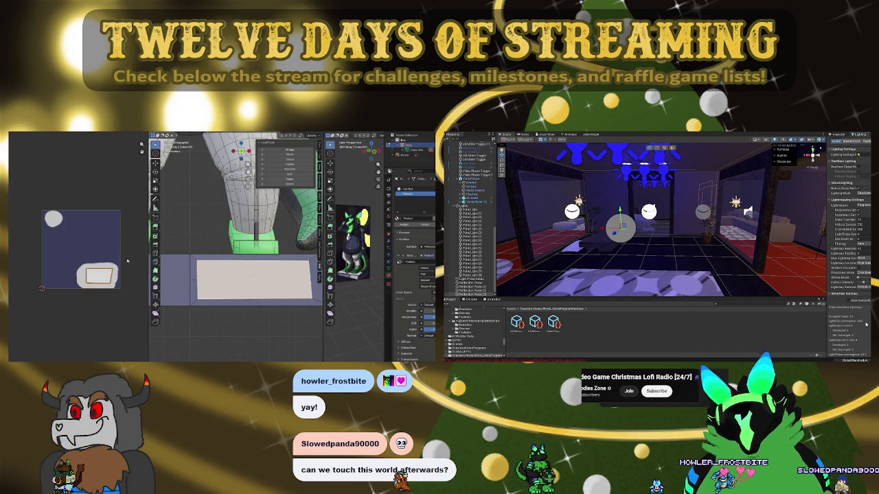
key(u)
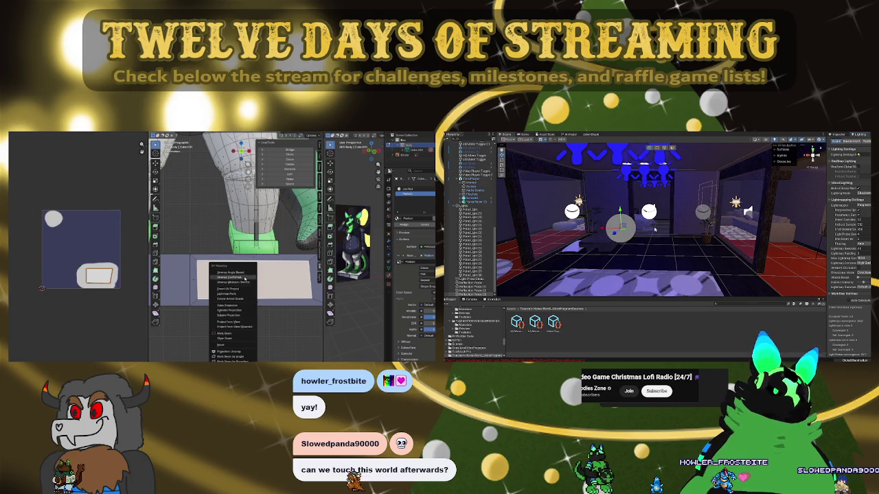
click(236, 322)
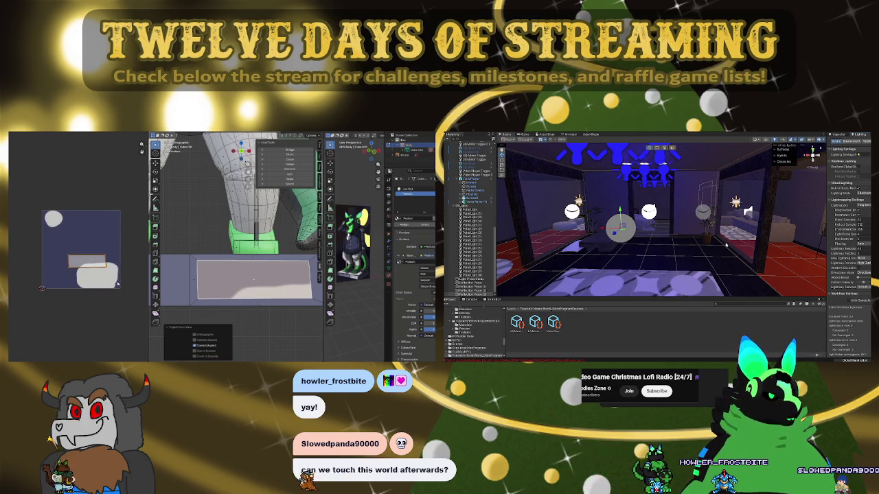
key(s)
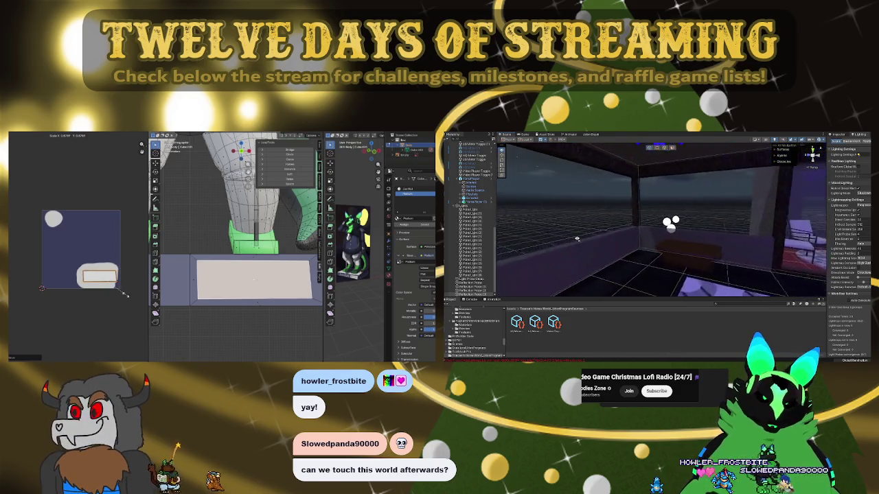
key(g)
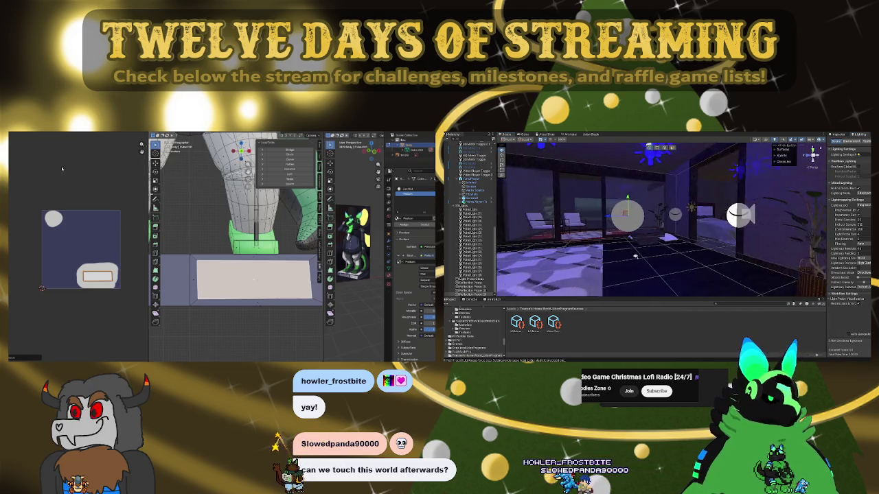
key(ctrl+Page_Down)
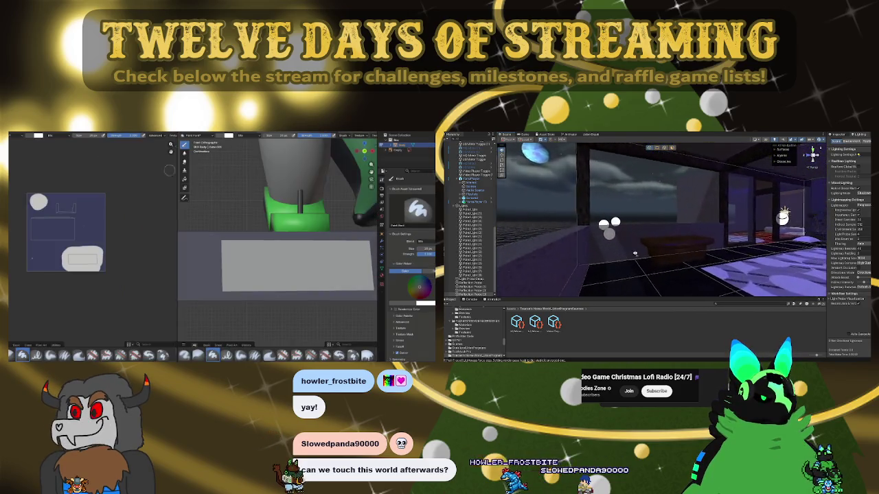
Paint a dollar sign on the plinth's front label
scroll(246, 265, up, 1)
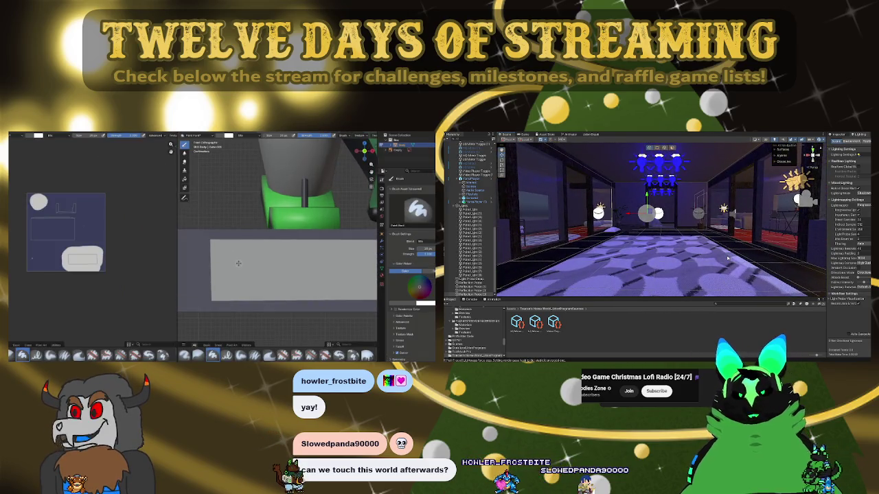
scroll(270, 242, down, 5)
drag(271, 243, 246, 146)
key(ctrl+Page_Up)
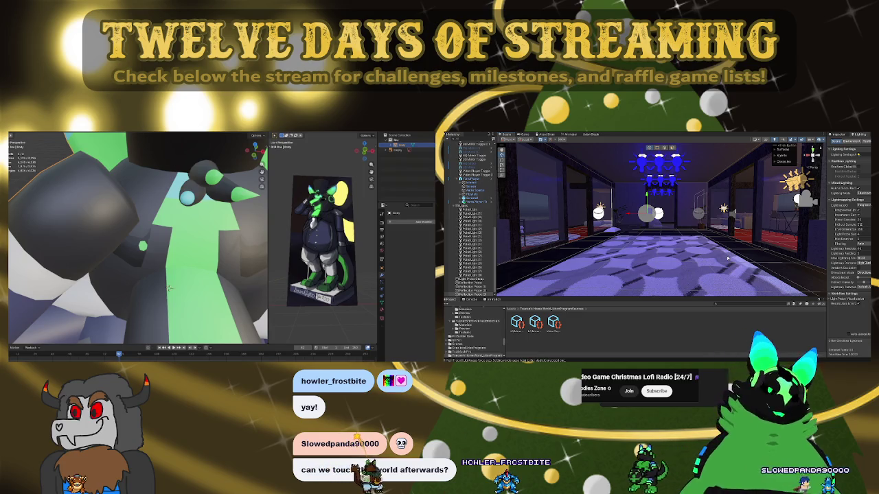
key(ctrl+Page_Down)
scroll(291, 240, up, 5)
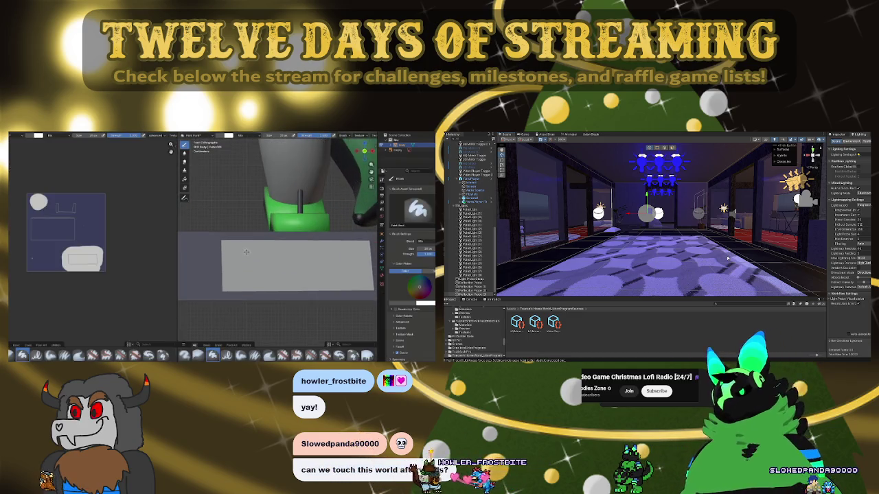
drag(220, 269, 218, 287)
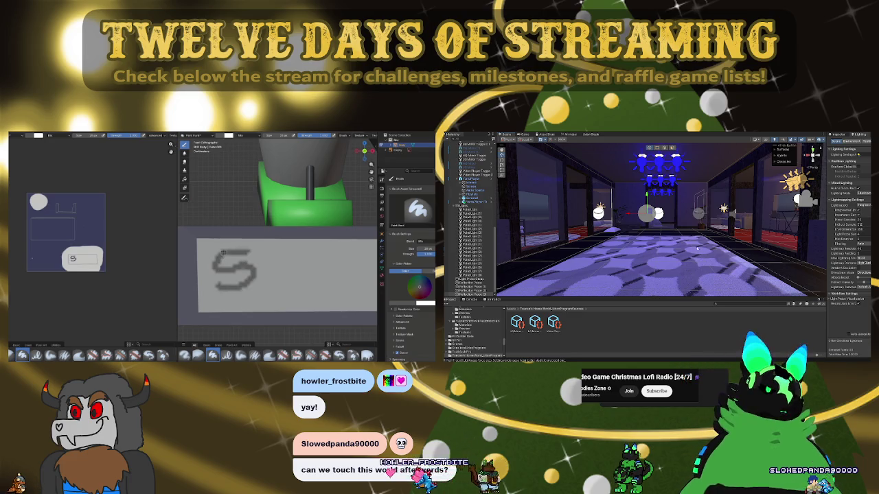
drag(234, 242, 235, 293)
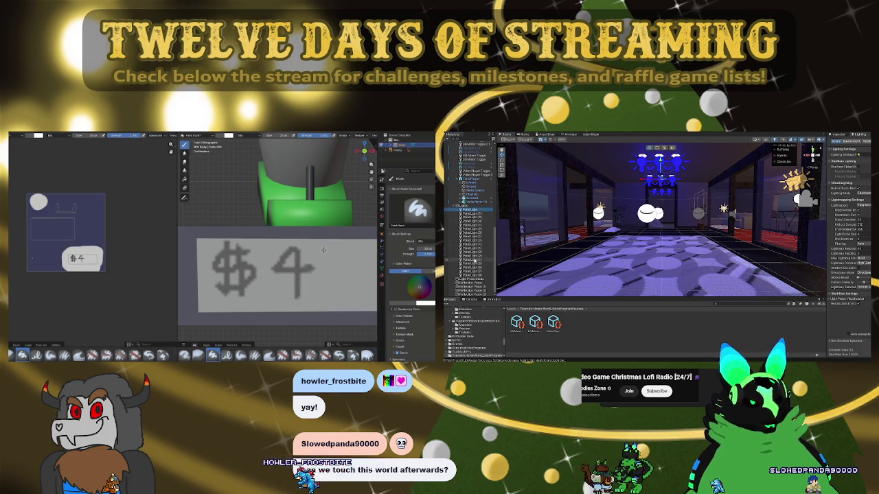
Adjust the paint settings and undo the badly painted 7
shift+click(473, 276)
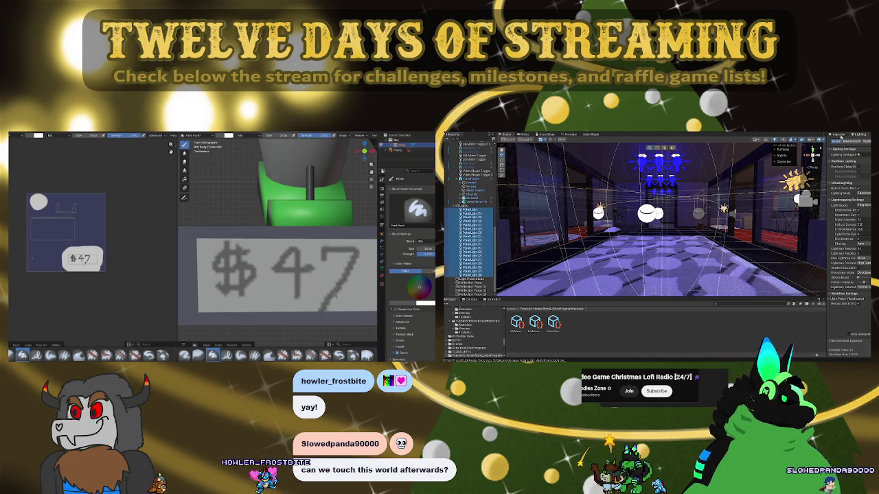
click(840, 135)
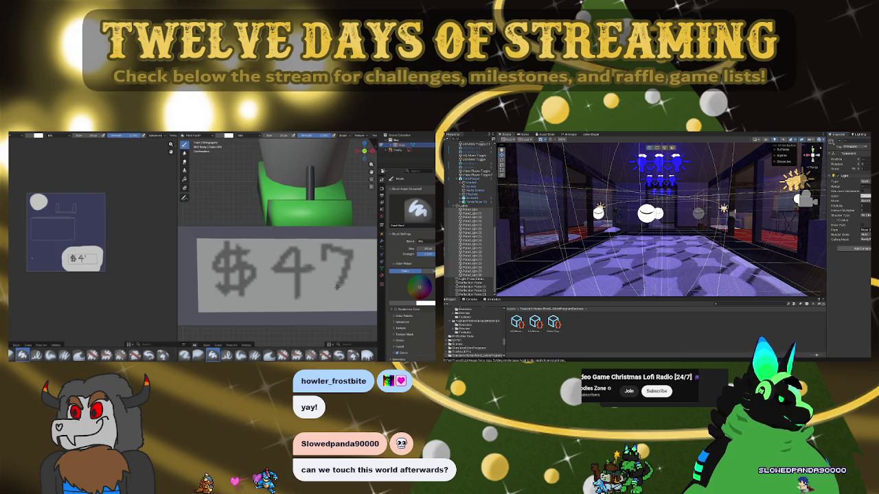
scroll(330, 289, down, 3)
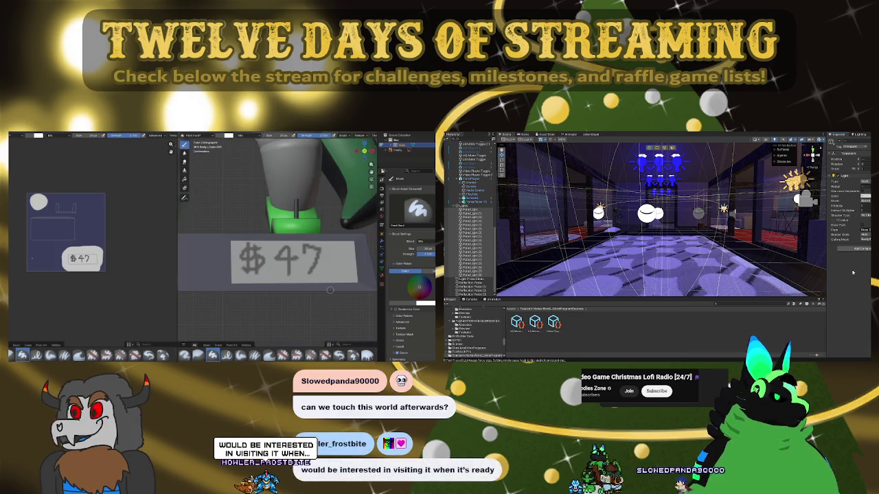
drag(317, 279, 265, 273)
click(855, 136)
key(ctrl+z)
key(ctrl+z)
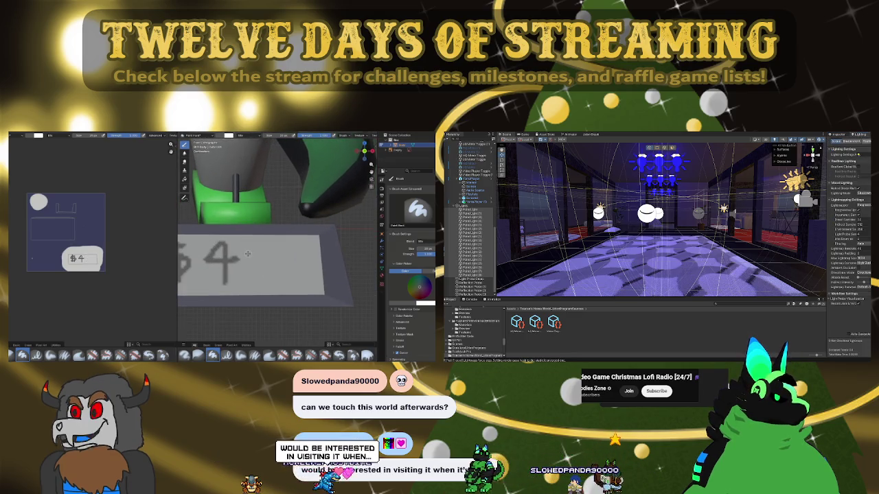
Repaint the 7 and add the two 0s to complete '$4700' on the label
drag(242, 245, 264, 245)
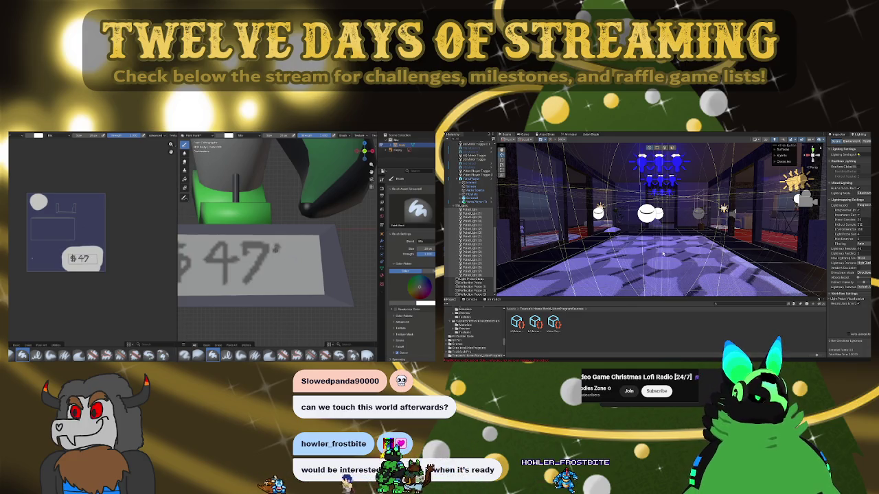
drag(292, 283, 293, 266)
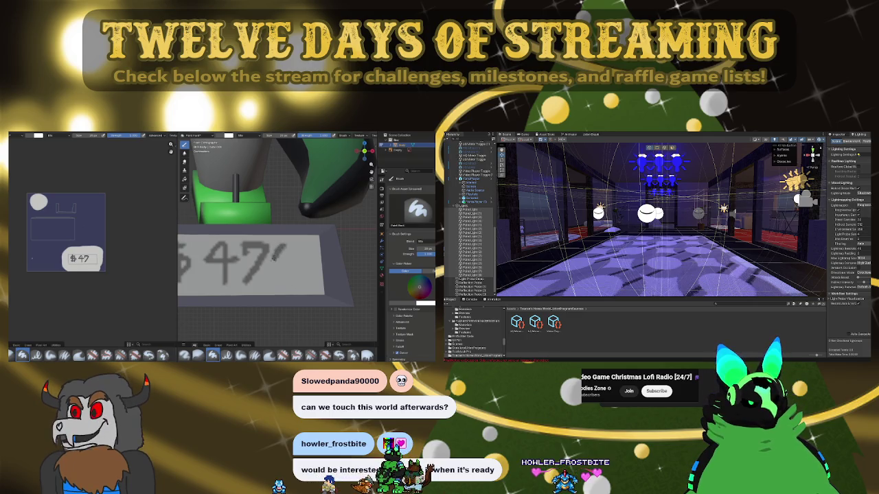
mouse_move(311, 244)
mouse_down()
mouse_move(303, 252)
mouse_move(316, 268)
mouse_up()
scroll(261, 277, down, 5)
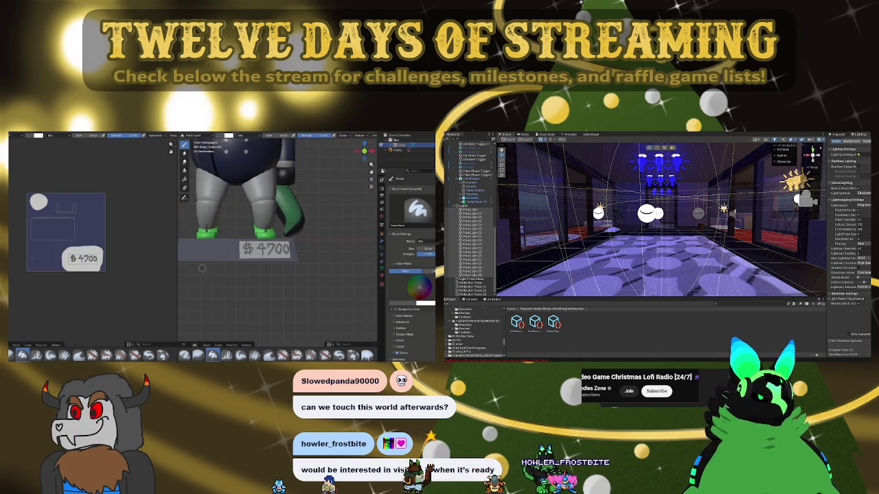
scroll(202, 268, up, 2)
scroll(256, 274, up, 2)
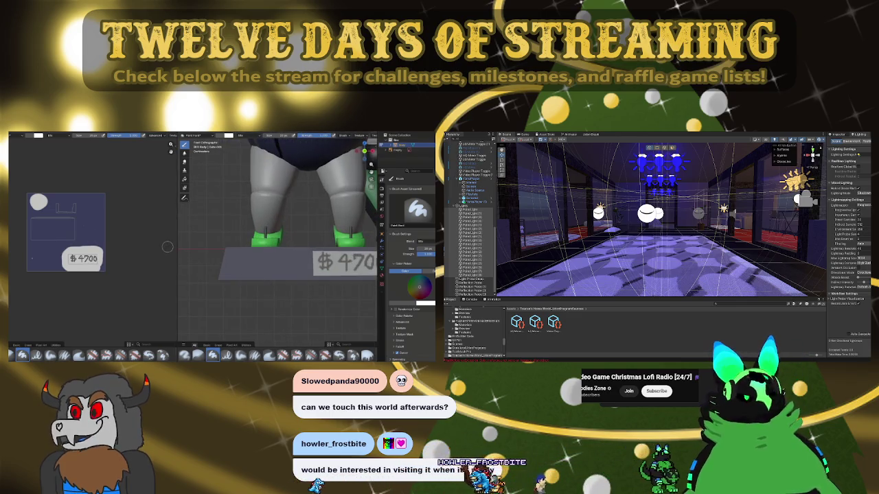
scroll(186, 259, up, 1)
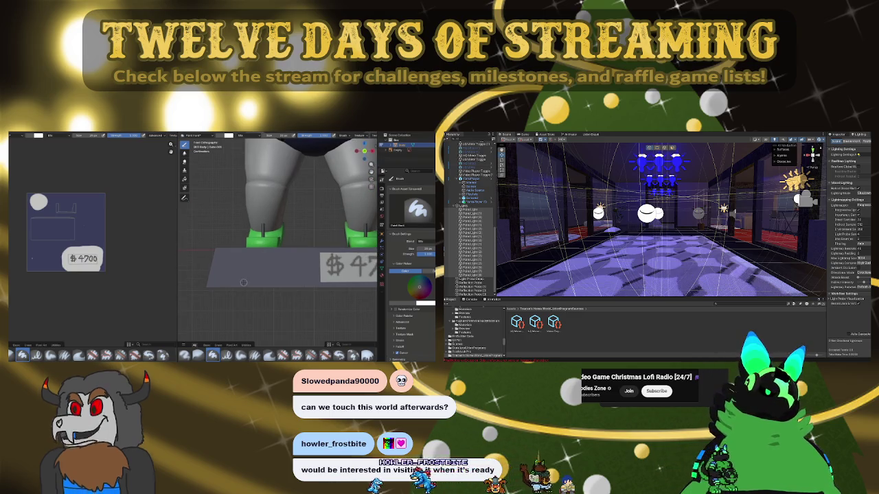
scroll(213, 230, up, 1)
scroll(239, 201, up, 1)
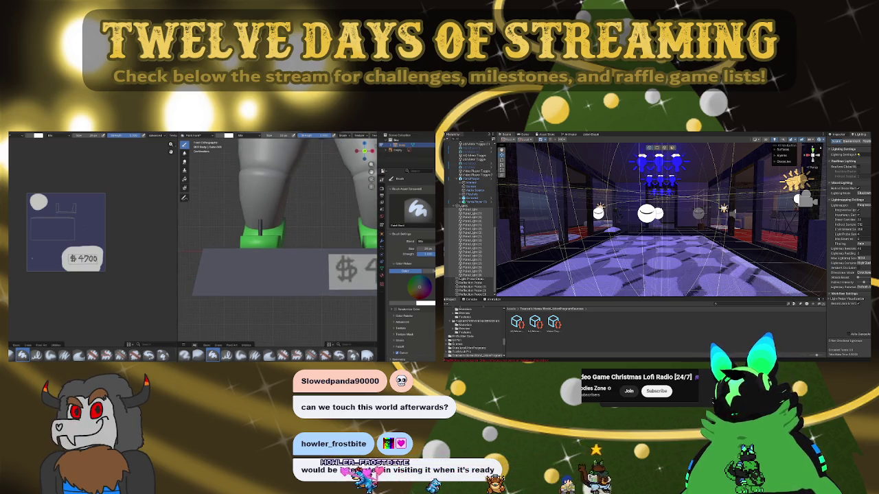
key(ctrl+Page_Down)
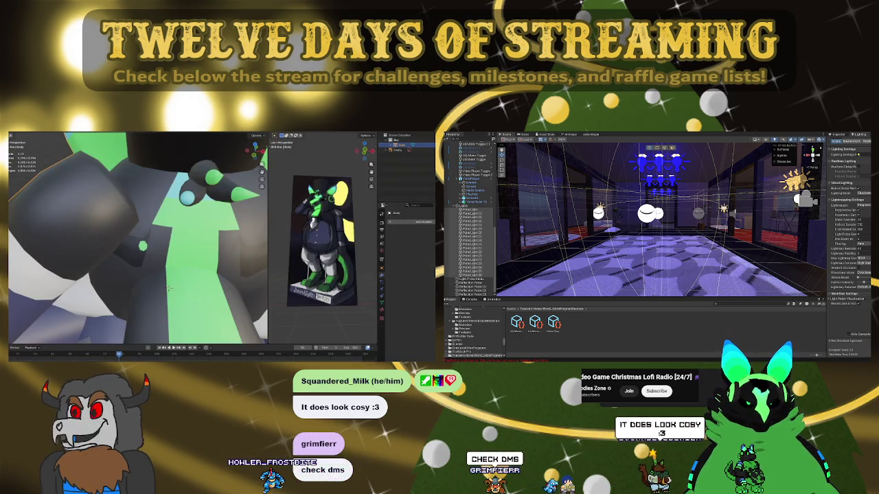
Review the model in Layout and front-view UV Editing, then tilt Texture Paint onto the plinth top
key(ctrl+Page_Up)
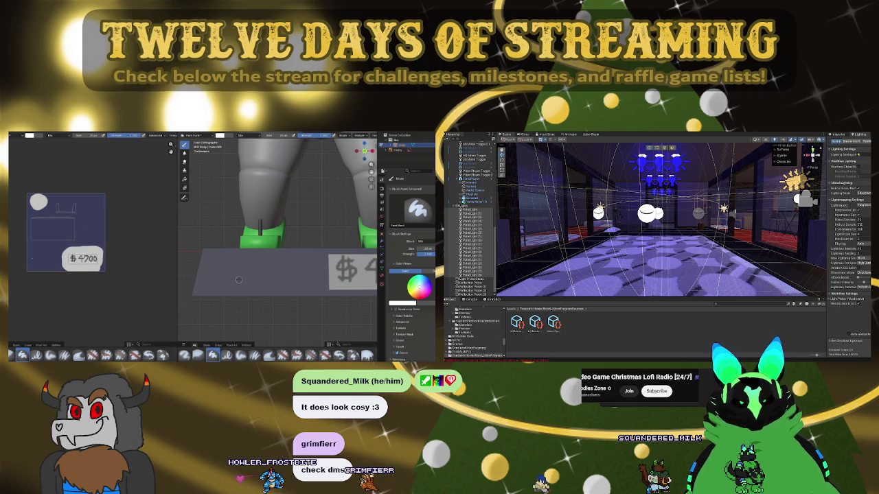
scroll(251, 275, down, 5)
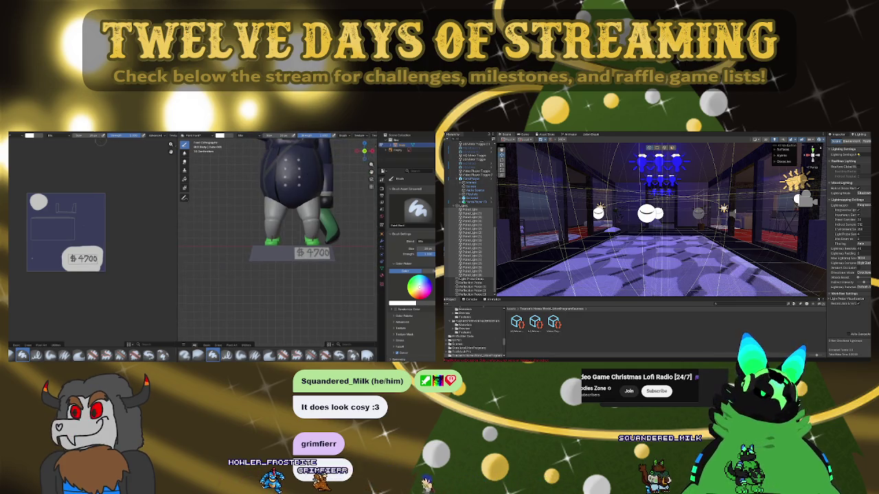
key(ctrl+Page_Down)
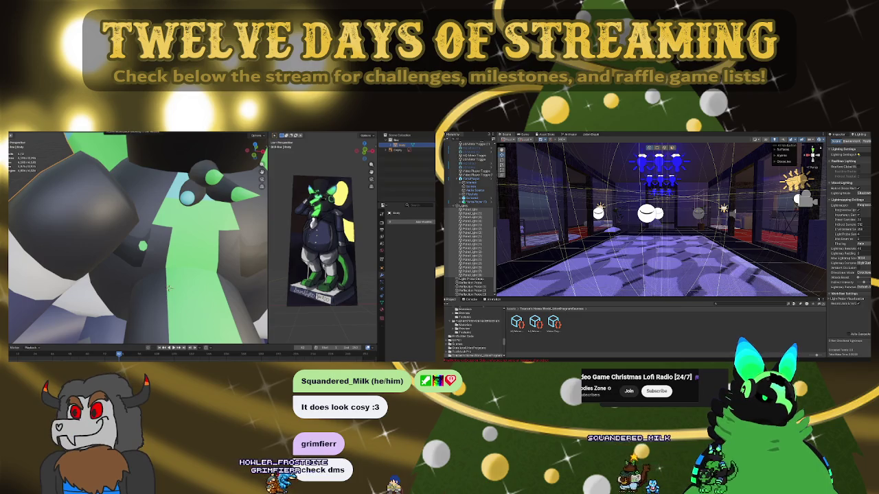
key(ctrl+Page_Up)
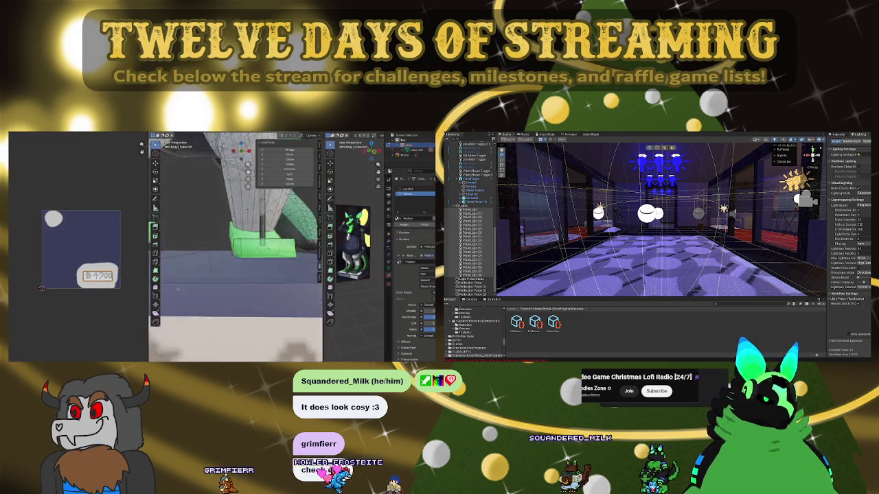
key(KP_1)
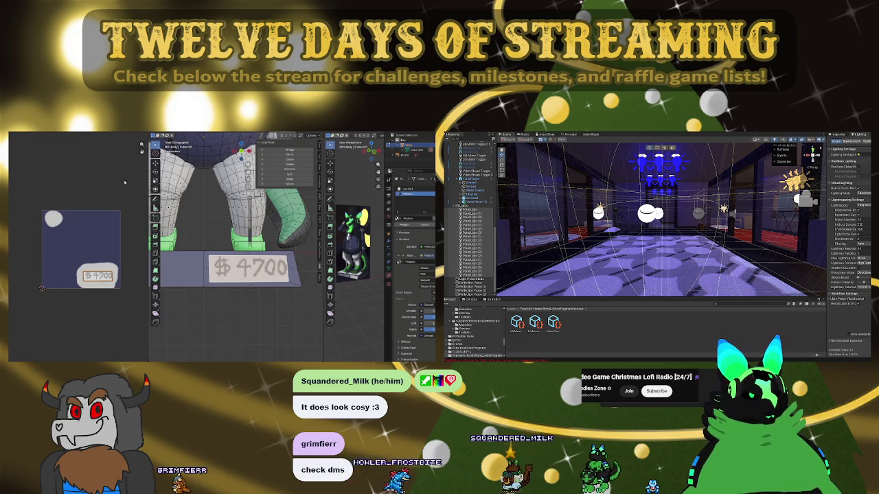
key(ctrl+Page_Down)
scroll(233, 277, up, 4)
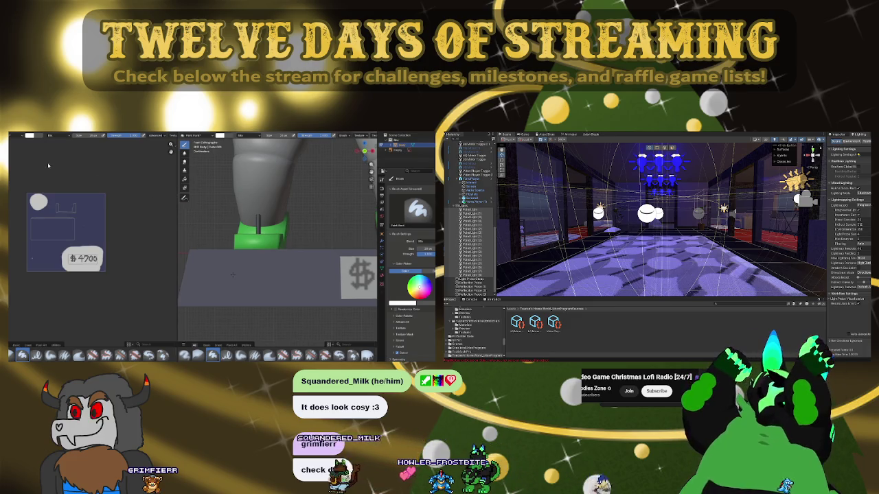
drag(232, 274, 243, 265)
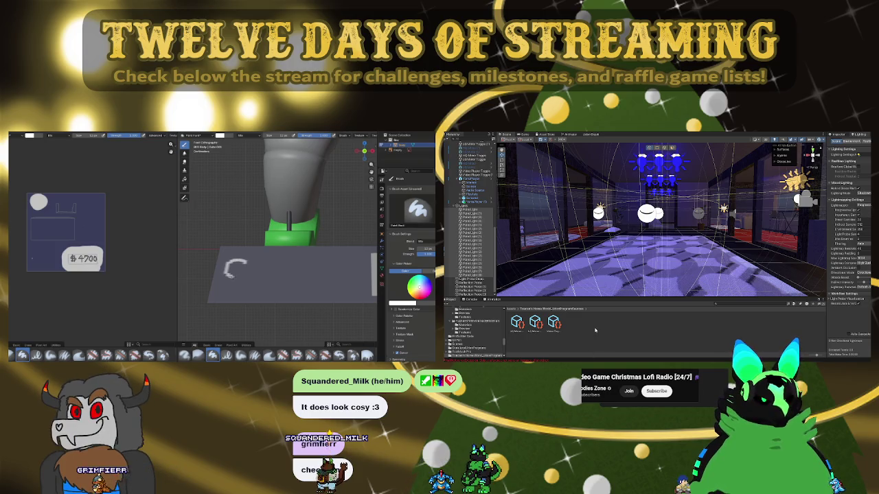
Paint and undo a stroke on the plinth top, then handwrite lettering there
mouse_move(224, 284)
mouse_down()
mouse_move(255, 275)
mouse_move(294, 276)
mouse_move(302, 286)
mouse_move(326, 265)
mouse_up()
double_click(553, 323)
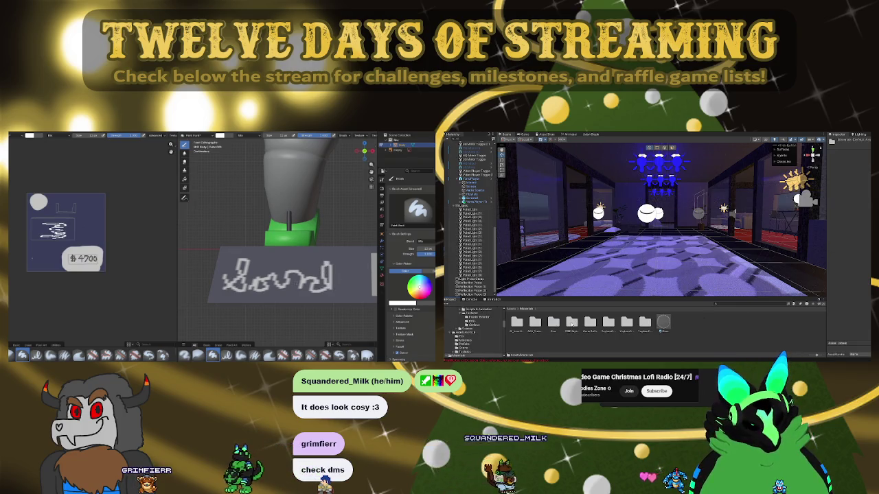
key(ctrl+z)
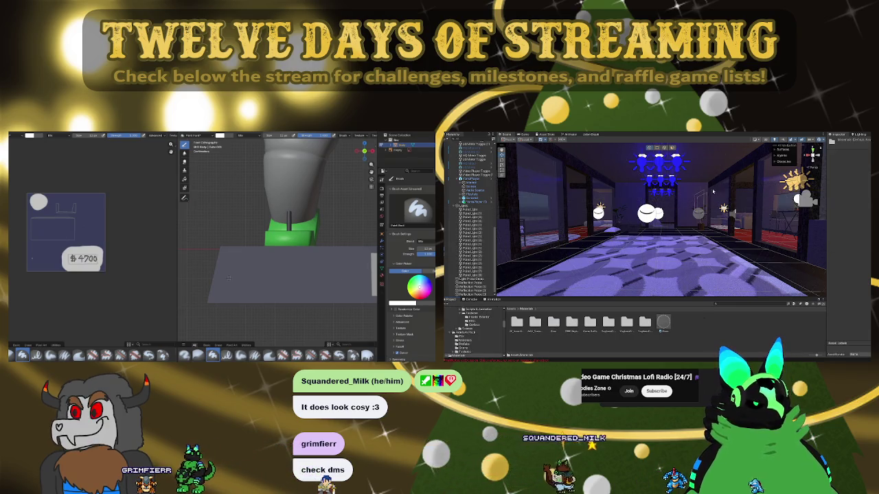
drag(221, 278, 235, 282)
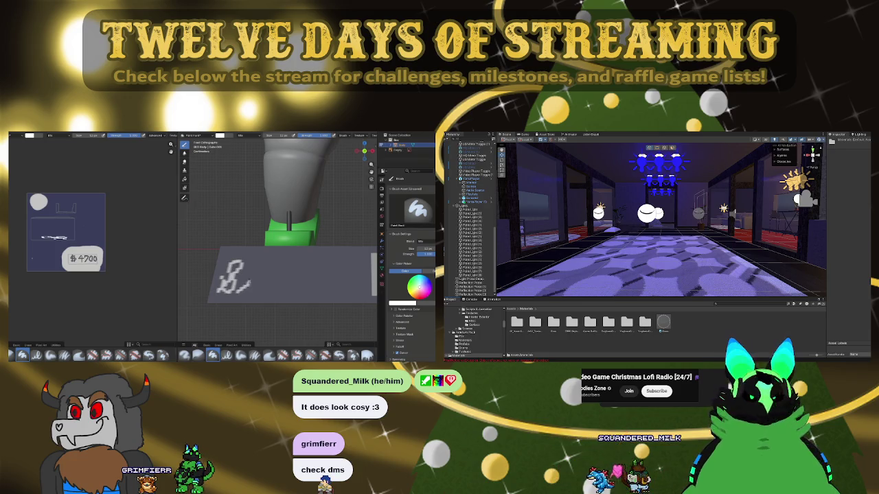
drag(252, 280, 257, 268)
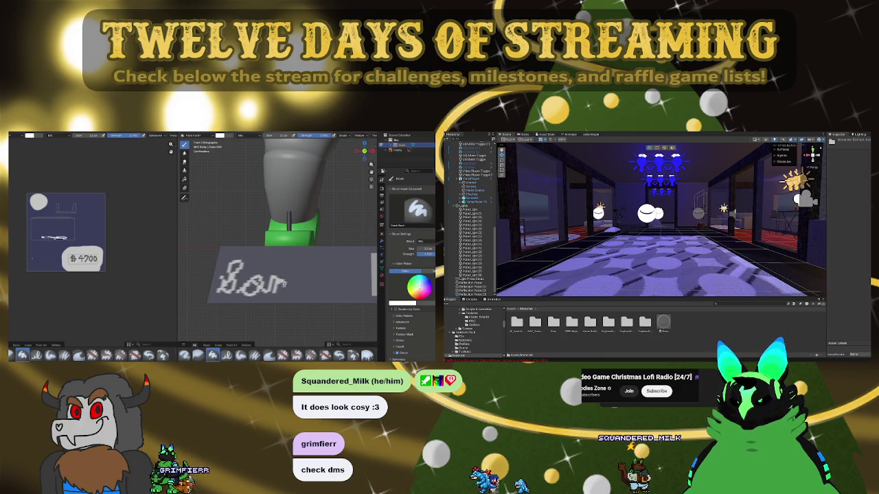
mouse_move(289, 282)
mouse_down()
mouse_move(305, 269)
mouse_move(307, 289)
mouse_up()
Frame the whole texture canvas and undo the painted lettering strokes
drag(44, 230, 68, 235)
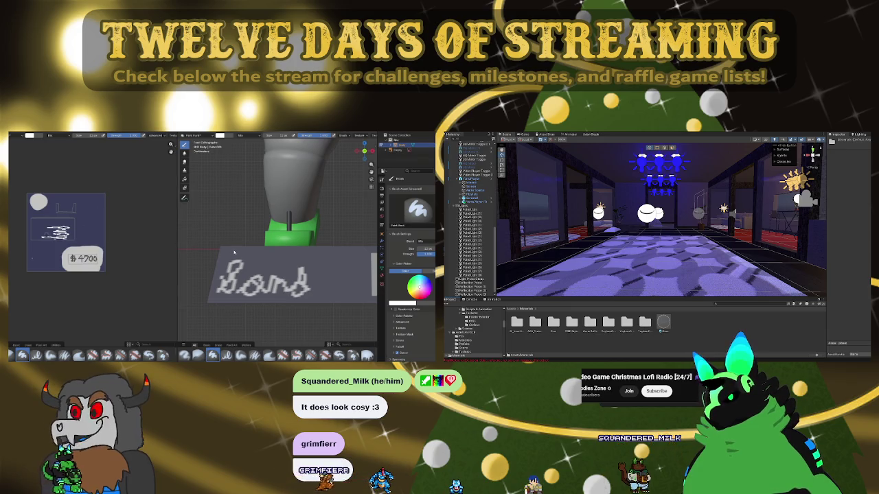
scroll(55, 230, up, 5)
scroll(65, 307, up, 2)
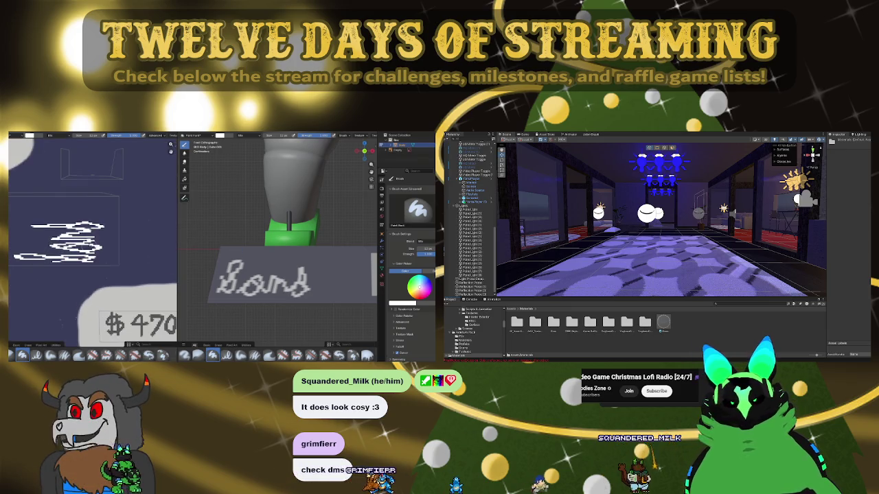
key(Home)
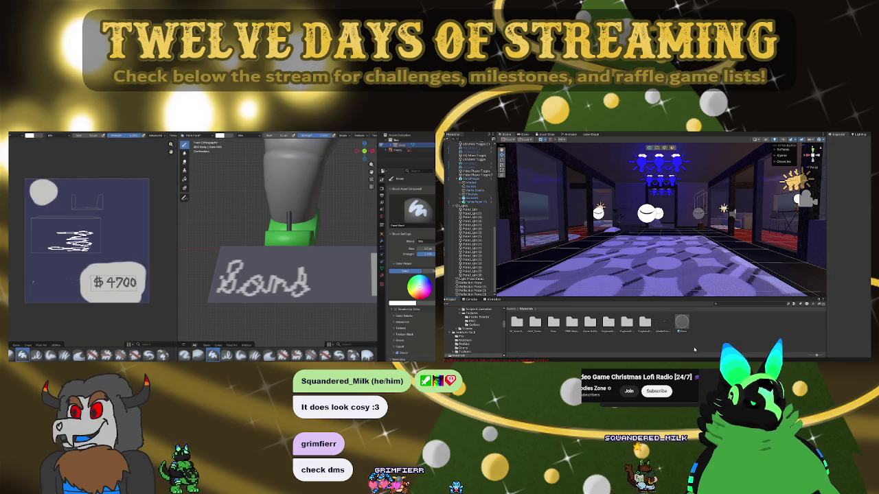
key(ctrl+z)
key(ctrl+z)
key(ctrl+z)
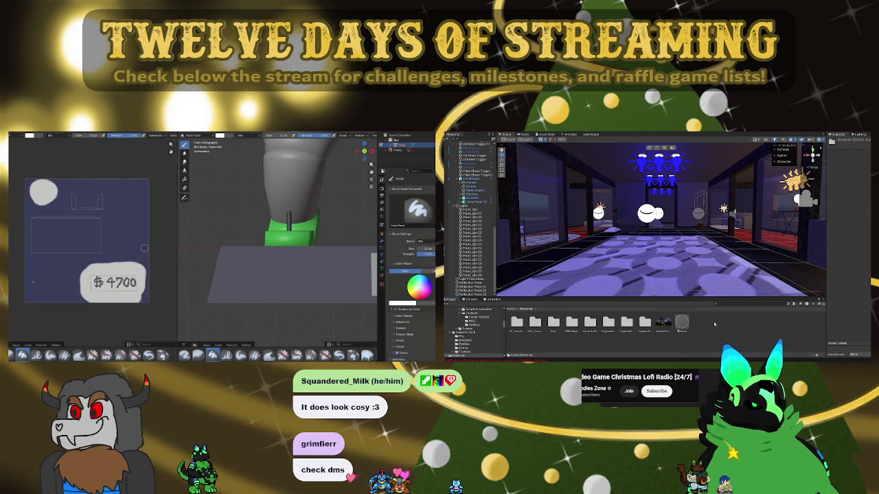
key(ctrl+z)
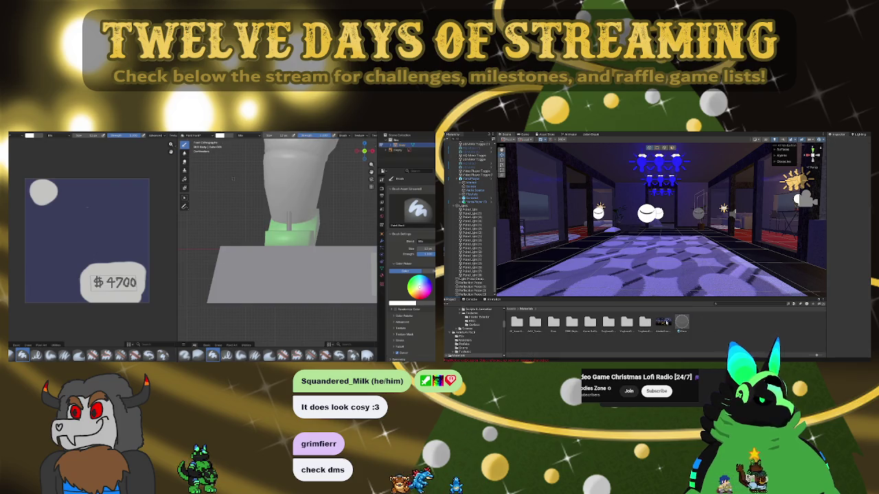
click(665, 322)
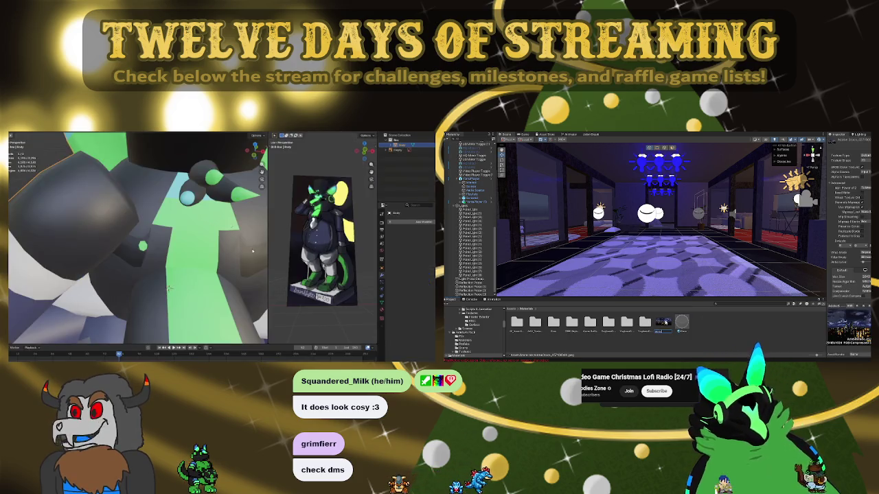
View the character from front and back, bring the $4700 base into view, and enter Edit Mode
key(KP_1)
scroll(165, 283, down, 5)
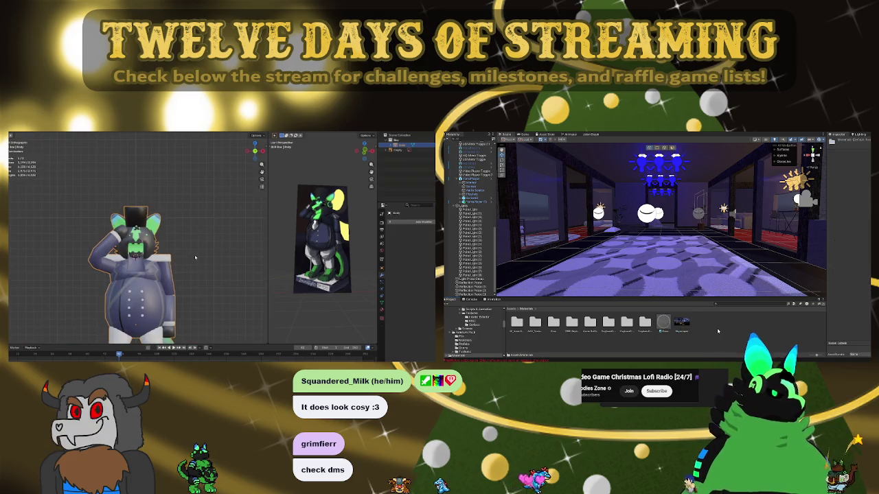
key(ctrl+KP_1)
drag(160, 278, 224, 132)
scroll(187, 274, up, 4)
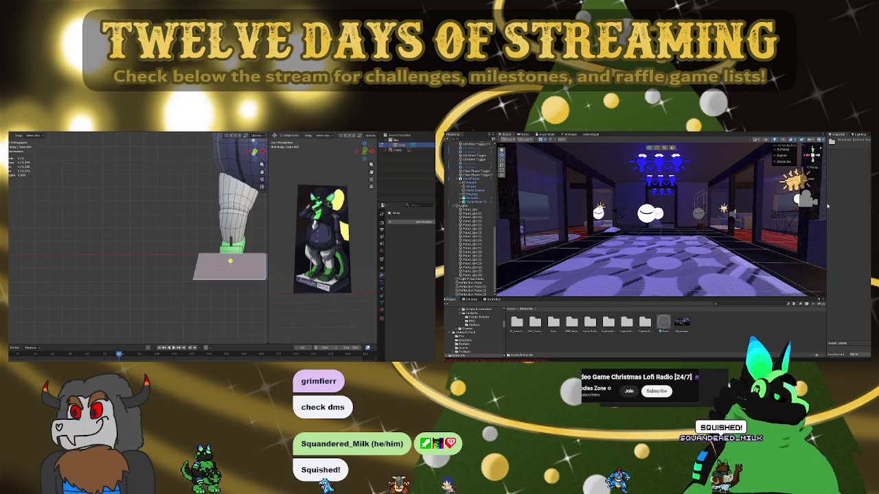
key(Tab)
scroll(221, 268, down, 2)
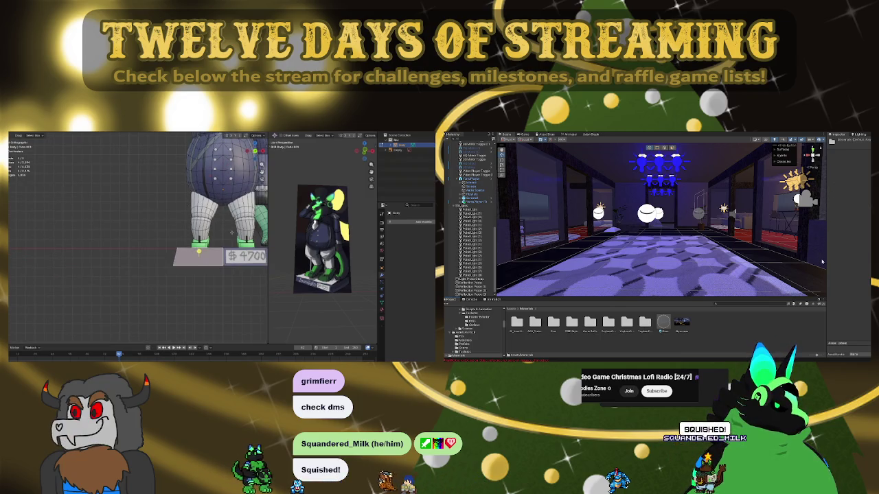
Select the blank plate, project its UVs from view, and scale the island wider
click(208, 251)
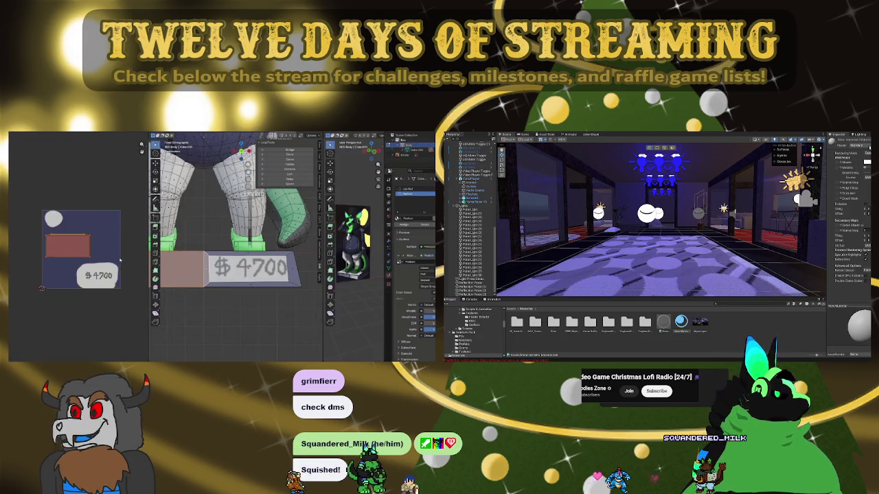
key(u)
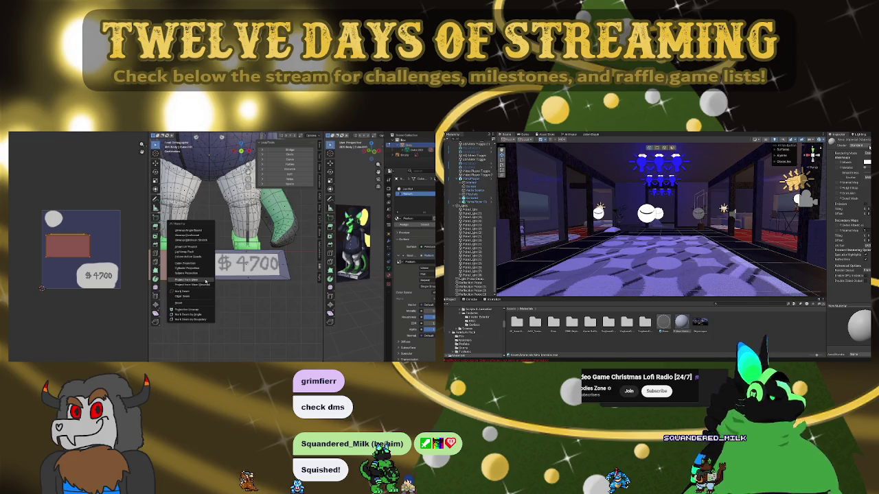
click(204, 280)
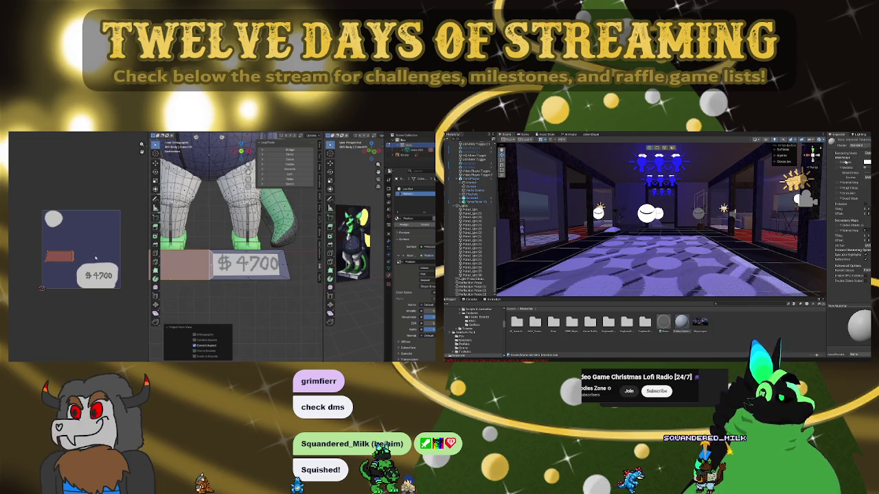
key(s)
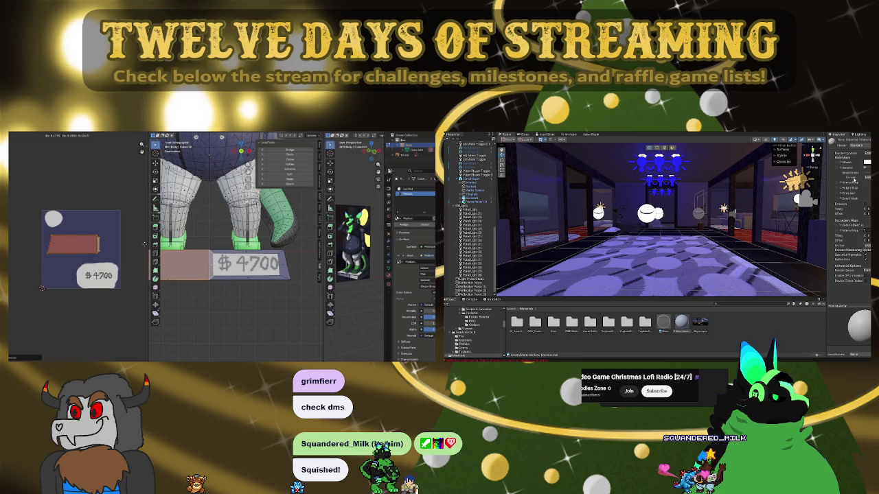
click(855, 177)
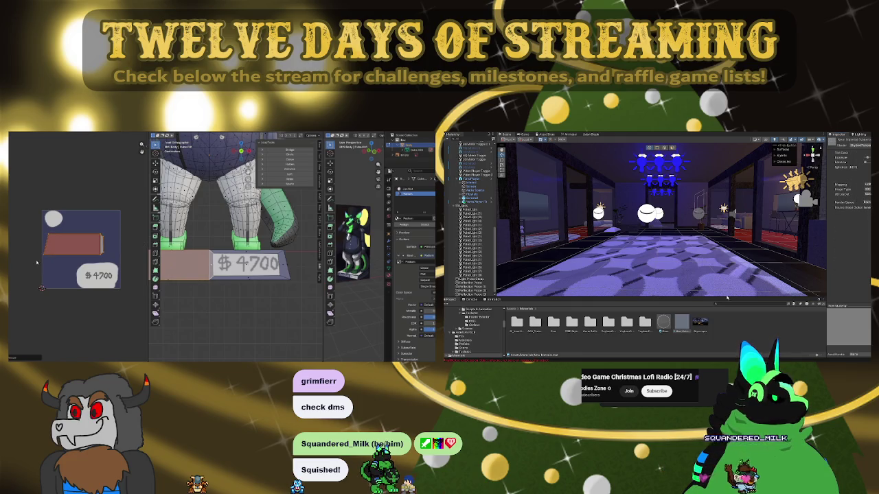
scroll(234, 227, up, 2)
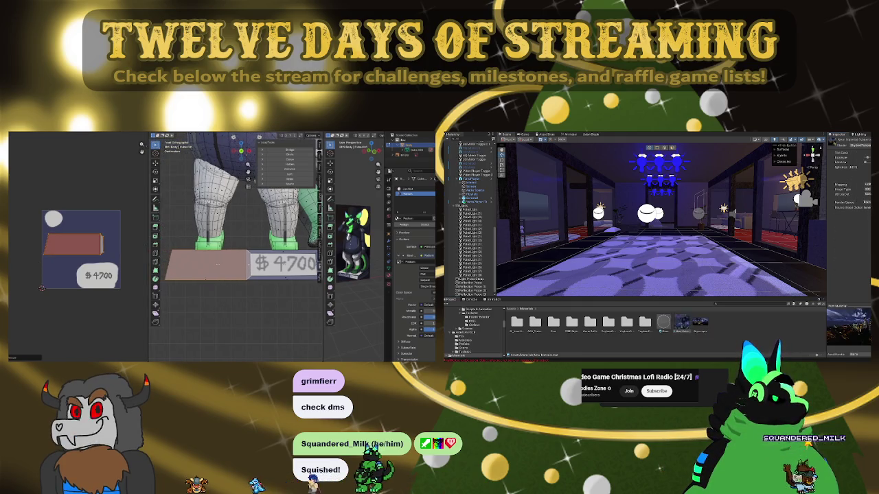
key(ctrl+Page_Down)
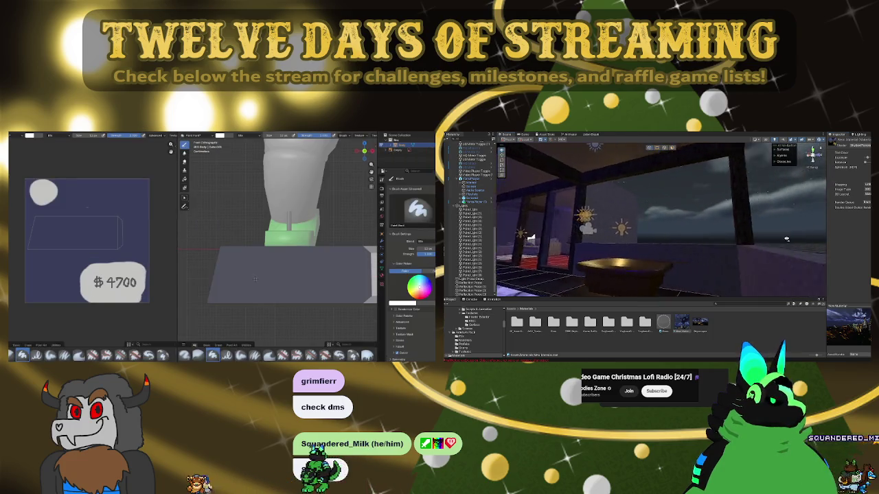
Paint the opening letters 'Sou' on the plate, undoing a bad letter
mouse_move(731, 299)
mouse_down()
mouse_move(713, 224)
mouse_move(756, 261)
mouse_up()
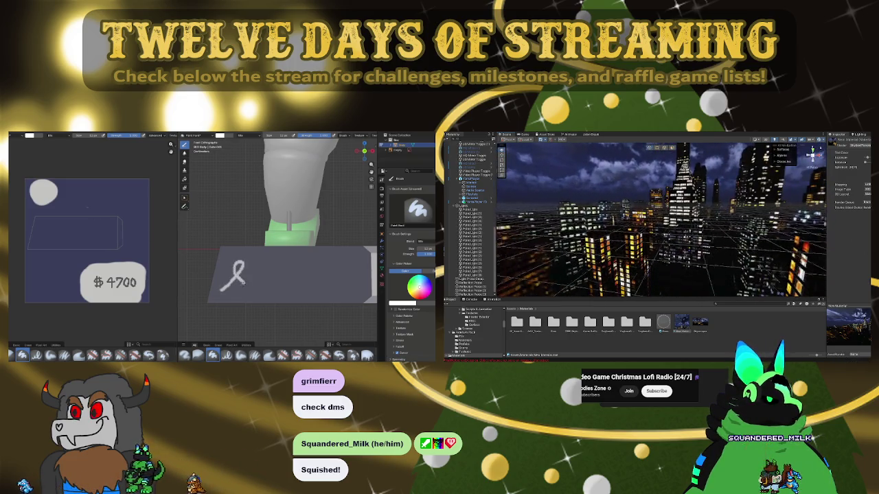
key(f)
drag(250, 278, 285, 289)
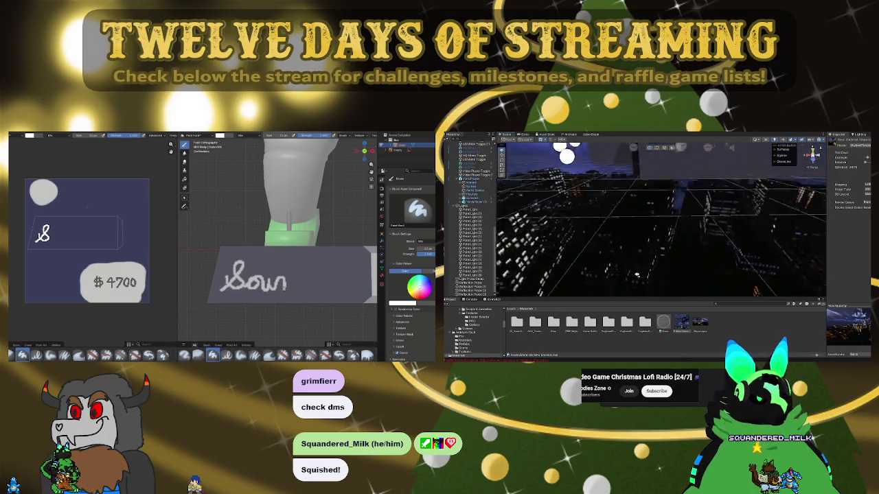
key(ctrl+z)
key(ctrl+z)
key(ctrl+z)
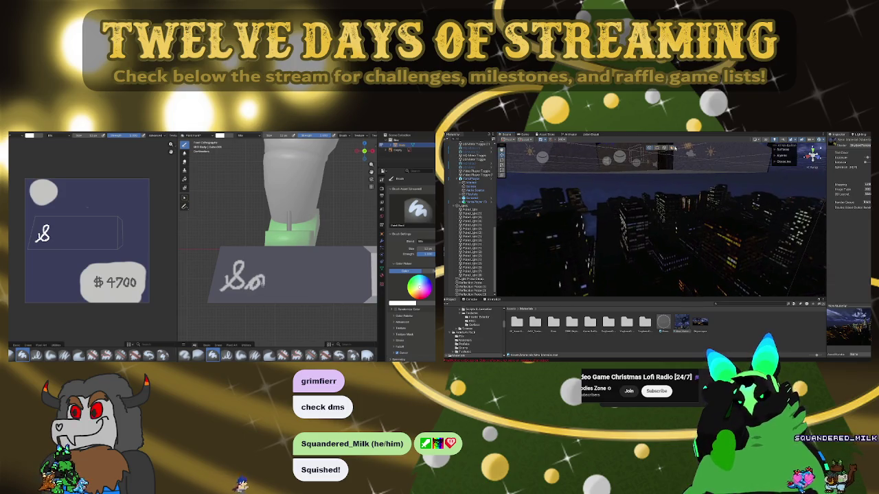
mouse_move(270, 279)
mouse_down()
mouse_move(273, 287)
mouse_move(301, 282)
mouse_up()
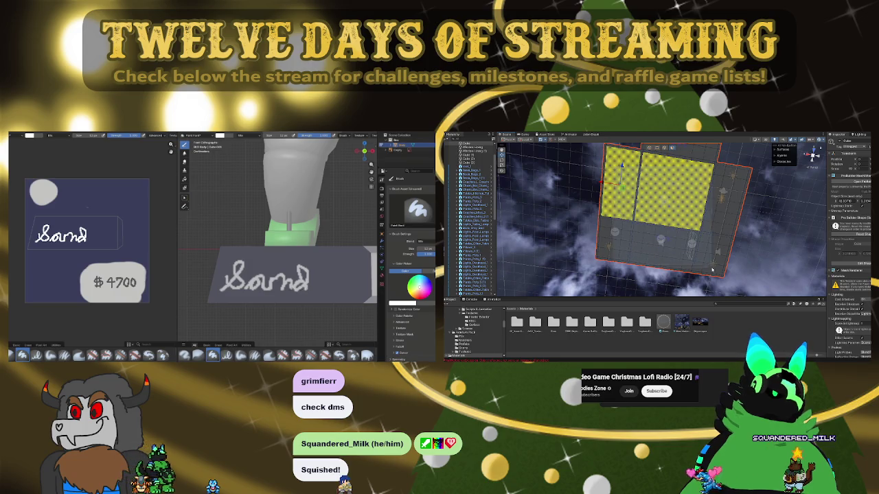
drag(244, 283, 279, 275)
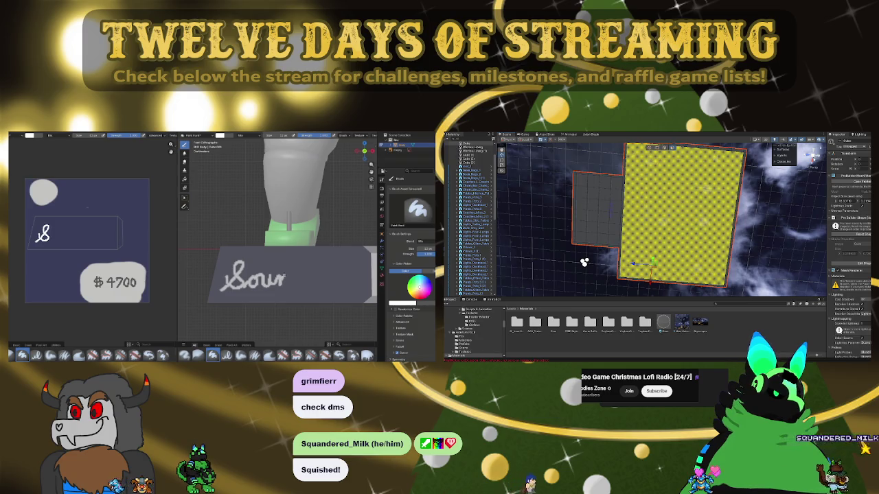
Continue lettering past 'Sound', undoing the stray strokes
scroll(584, 263, up, 5)
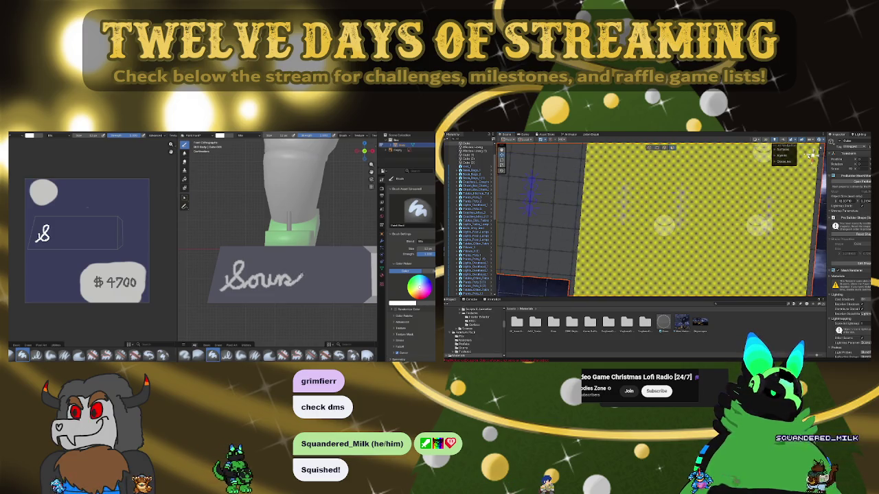
click(811, 155)
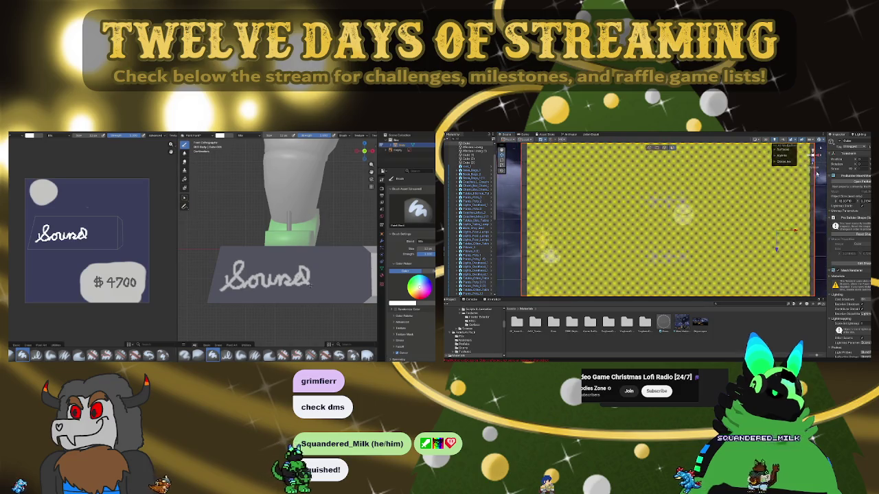
scroll(610, 213, down, 5)
drag(306, 266, 317, 297)
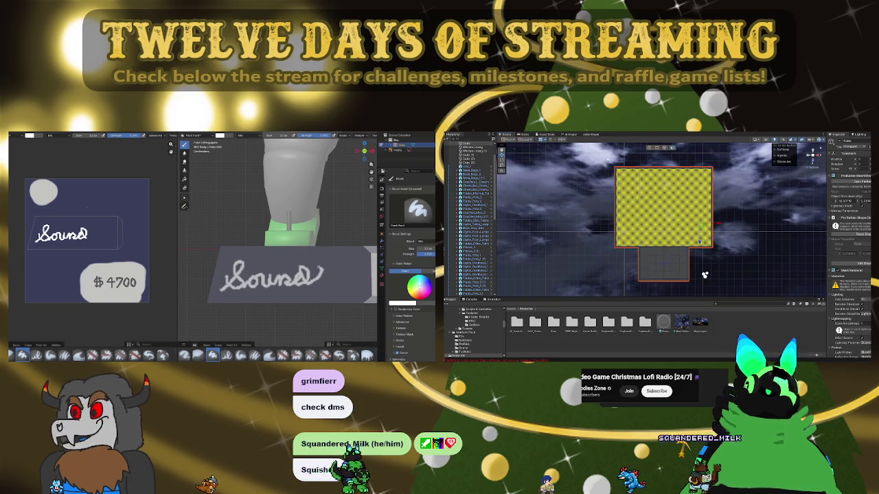
key(ctrl+z)
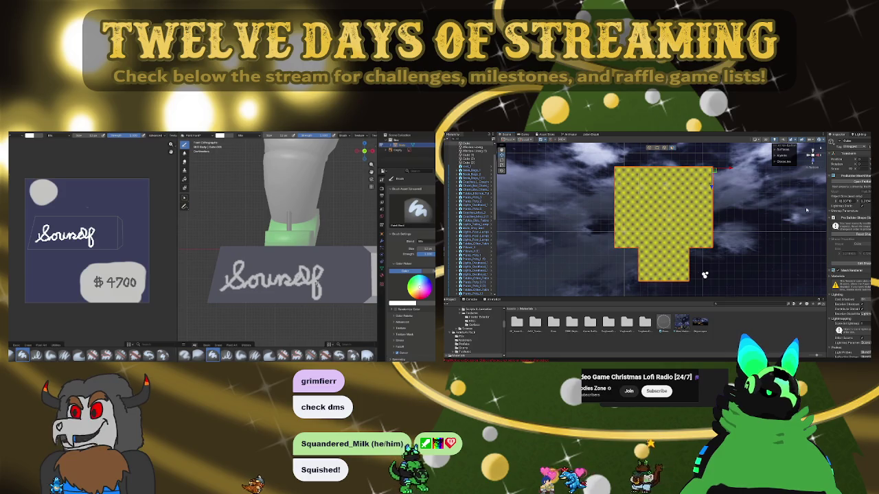
scroll(705, 275, down, 2)
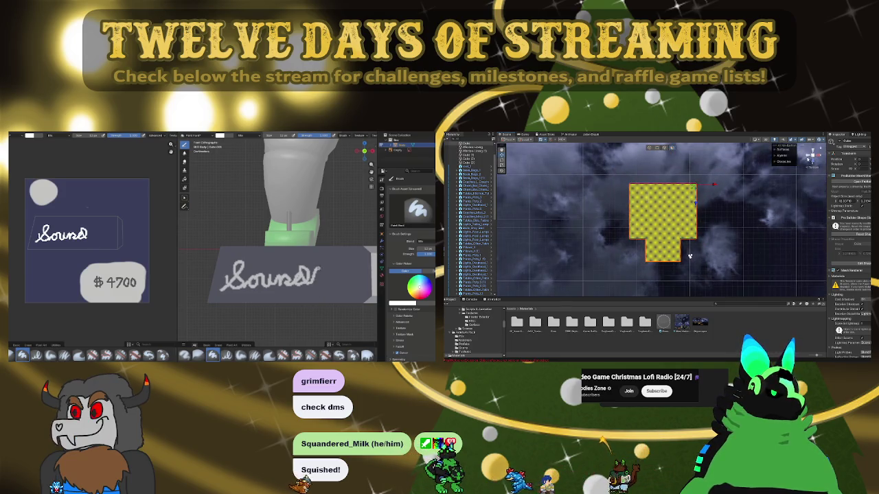
mouse_move(690, 257)
mouse_down()
mouse_move(708, 217)
mouse_move(754, 212)
mouse_move(692, 223)
mouse_move(571, 195)
mouse_move(755, 203)
mouse_up()
key(ctrl+z)
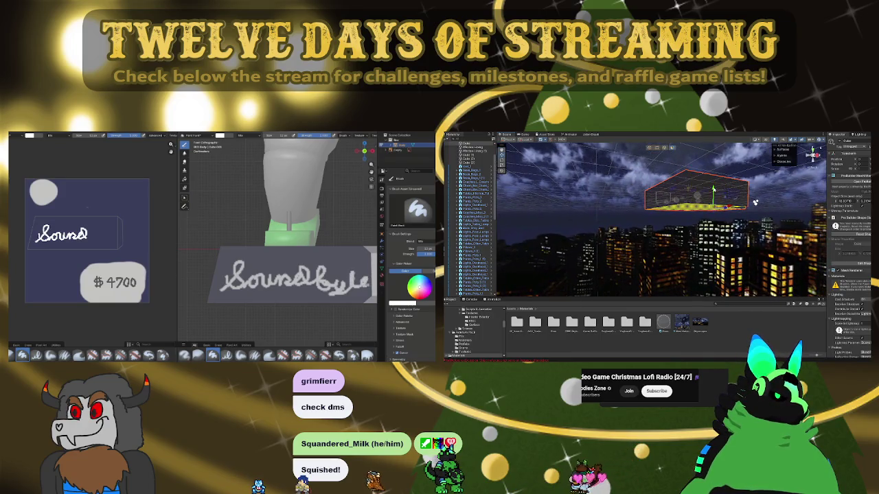
drag(713, 192, 713, 261)
key(ctrl+z)
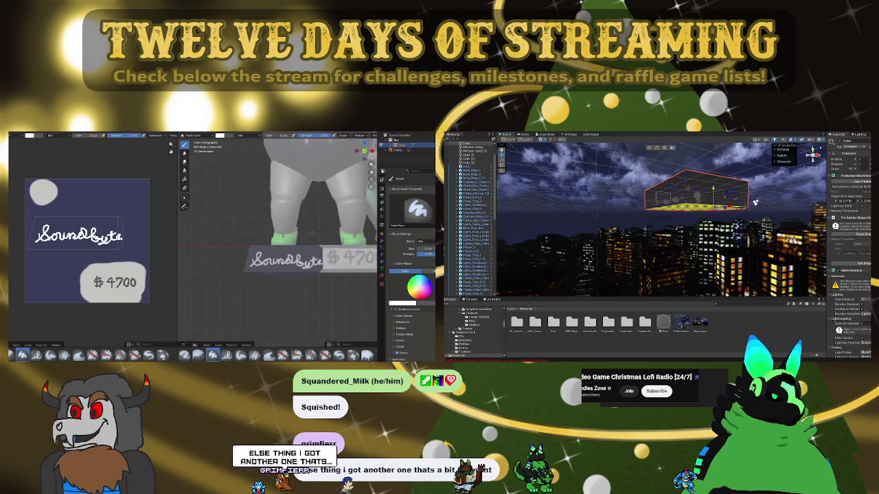
Orbit and zoom in on the character, then switch from Texture Paint to Edit Mode
drag(713, 206, 731, 315)
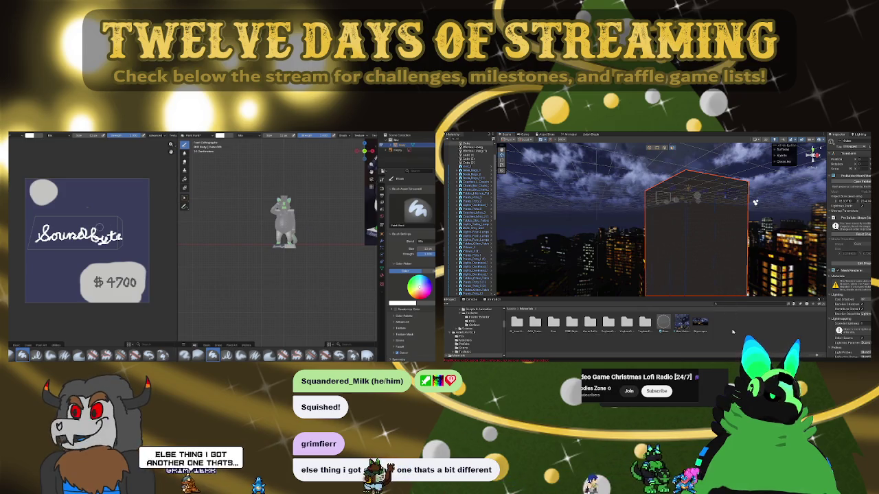
mouse_move(755, 202)
mouse_down()
mouse_move(771, 260)
mouse_move(707, 190)
mouse_move(813, 274)
mouse_up()
drag(742, 215, 714, 206)
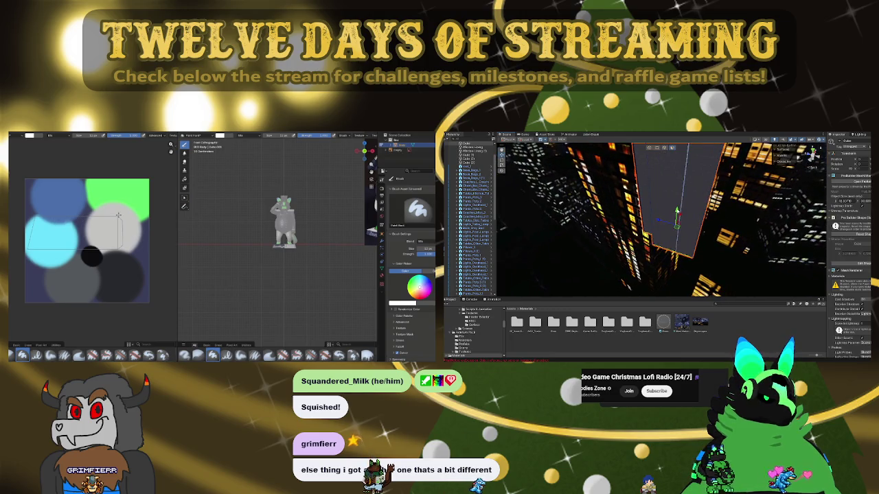
mouse_move(714, 206)
mouse_down()
mouse_move(733, 254)
mouse_move(720, 253)
mouse_up()
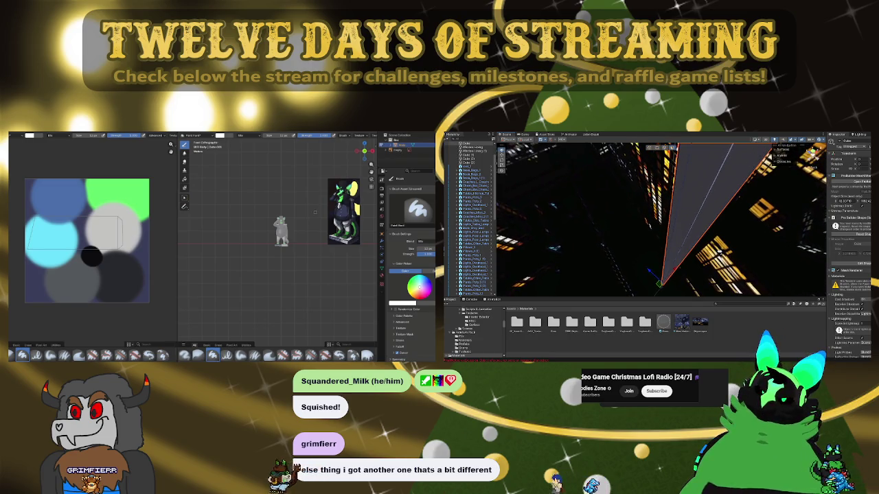
scroll(315, 212, up, 8)
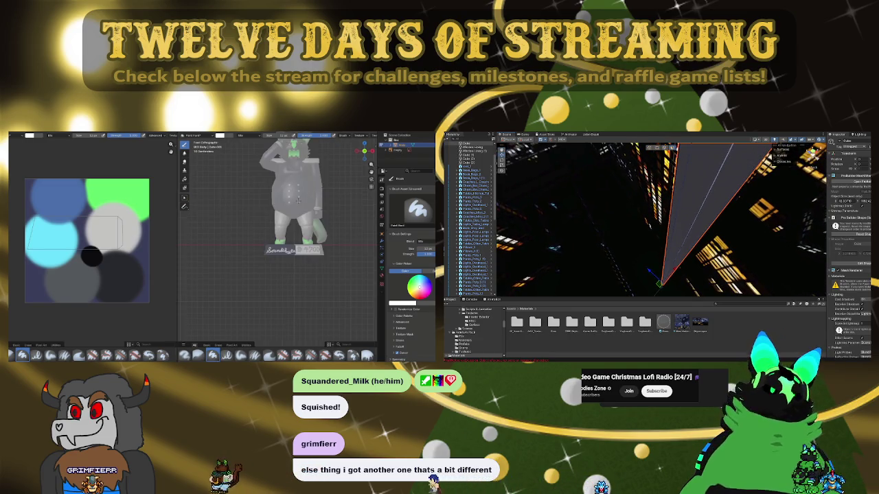
key(Tab)
mouse_move(295, 206)
mouse_down()
mouse_move(275, 192)
mouse_move(259, 199)
mouse_move(317, 193)
mouse_move(267, 201)
mouse_up()
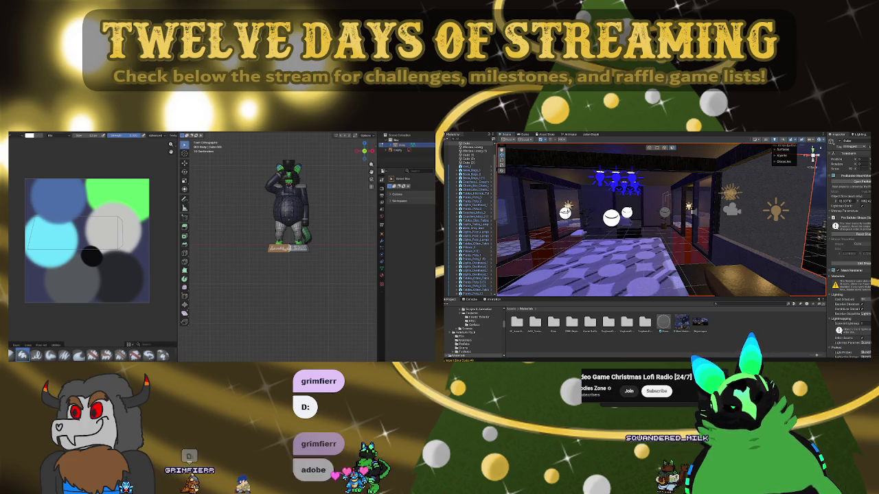
Turn to a three-quarter view, select an arm face, and frame it with numpad period
scroll(288, 206, up, 3)
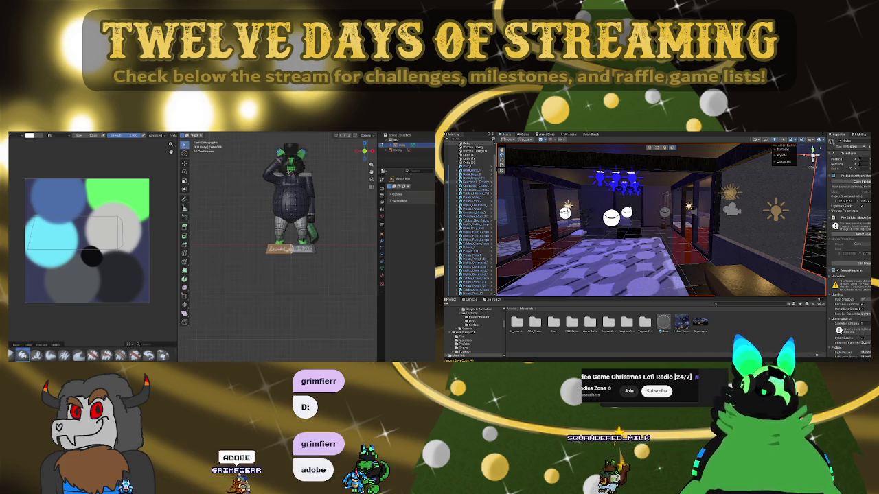
mouse_move(320, 184)
mouse_down()
mouse_move(359, 186)
mouse_move(292, 217)
mouse_move(269, 206)
mouse_up()
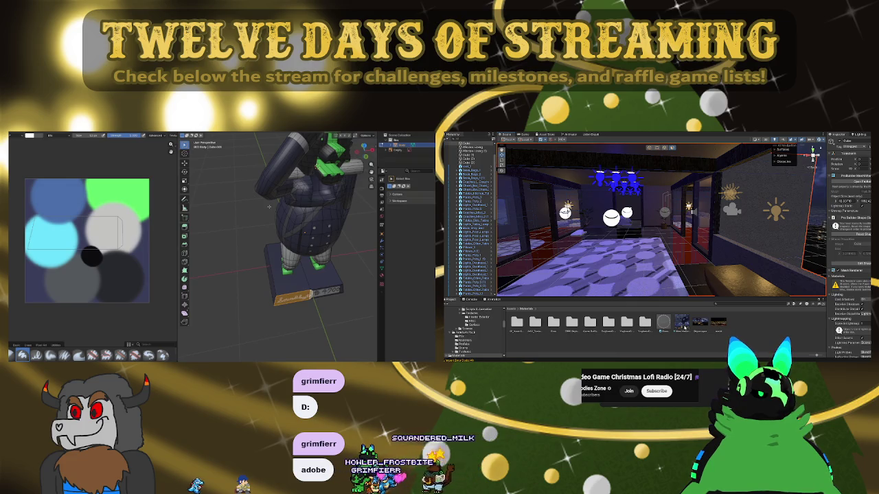
click(685, 326)
key(KP_Decimal)
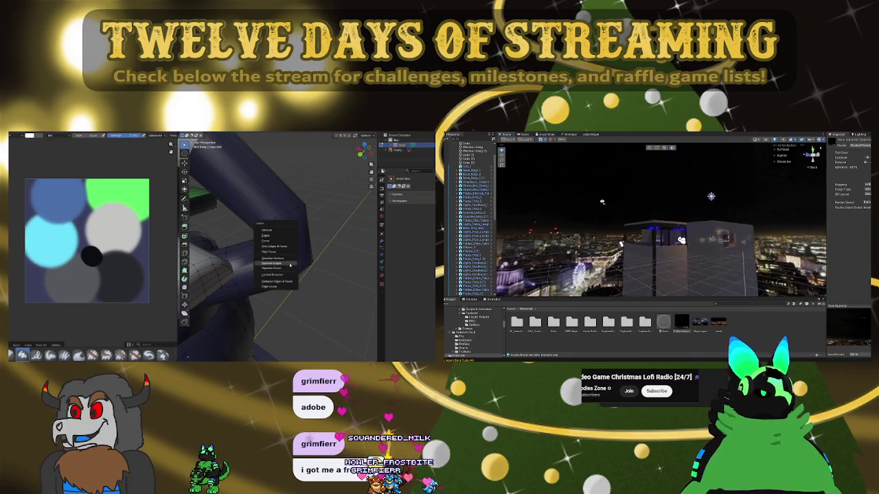
Select the elbow edge loop and rotate it to bend and extend the forearm
alt+click(298, 263)
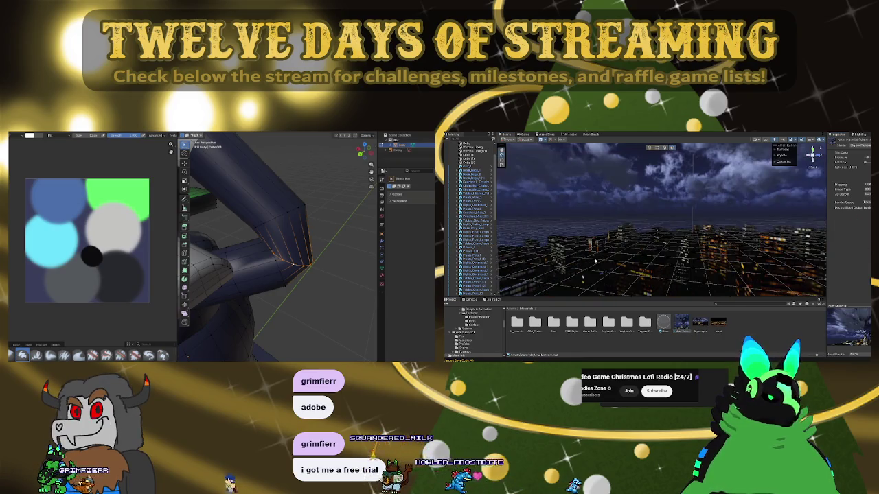
scroll(595, 261, up, 5)
mouse_move(757, 254)
mouse_down()
mouse_move(453, 266)
mouse_move(740, 275)
mouse_move(632, 269)
mouse_up()
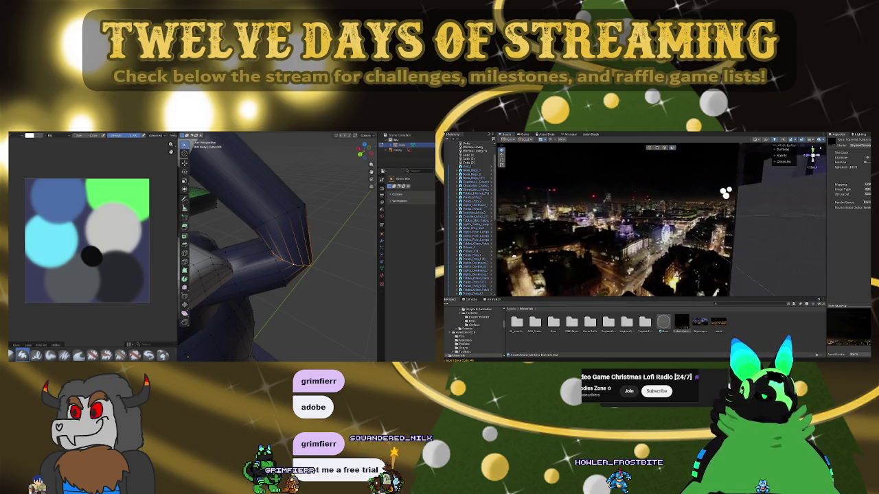
drag(214, 333, 317, 277)
drag(519, 257, 521, 256)
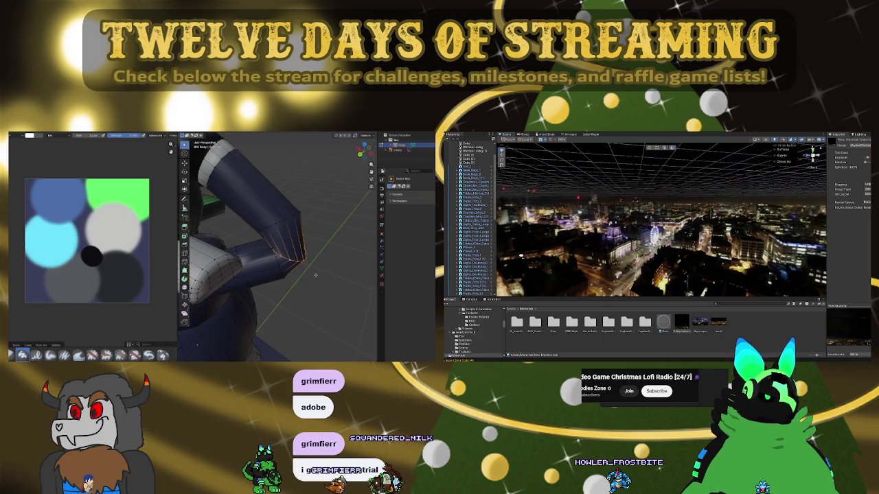
key(r)
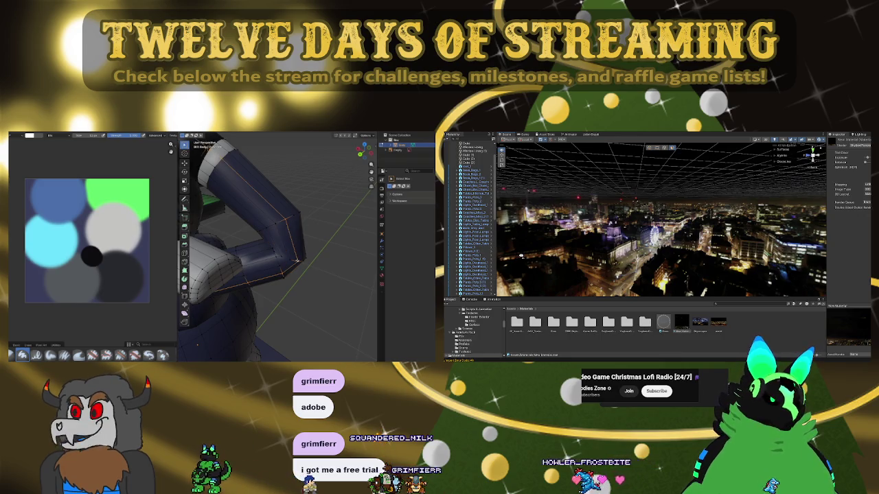
mouse_move(521, 256)
mouse_down()
mouse_move(577, 252)
mouse_move(459, 253)
mouse_up()
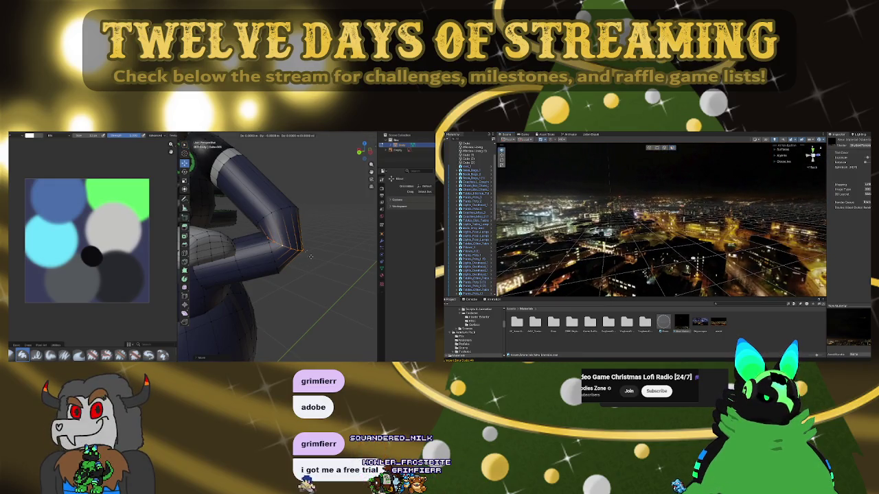
drag(591, 254, 566, 258)
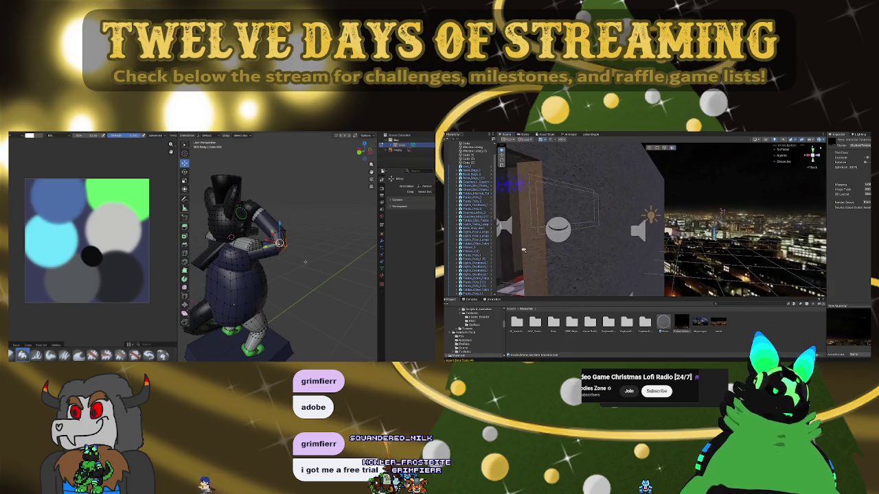
scroll(529, 250, down, 5)
mouse_move(660, 220)
mouse_down()
mouse_move(686, 221)
mouse_move(614, 223)
mouse_up()
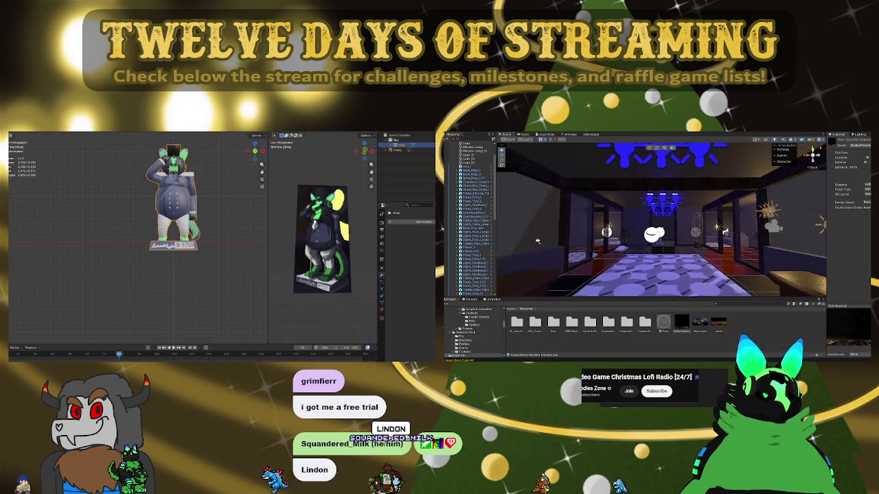
Zoom in and frame the selected arm vertex with numpad period
scroll(687, 233, up, 3)
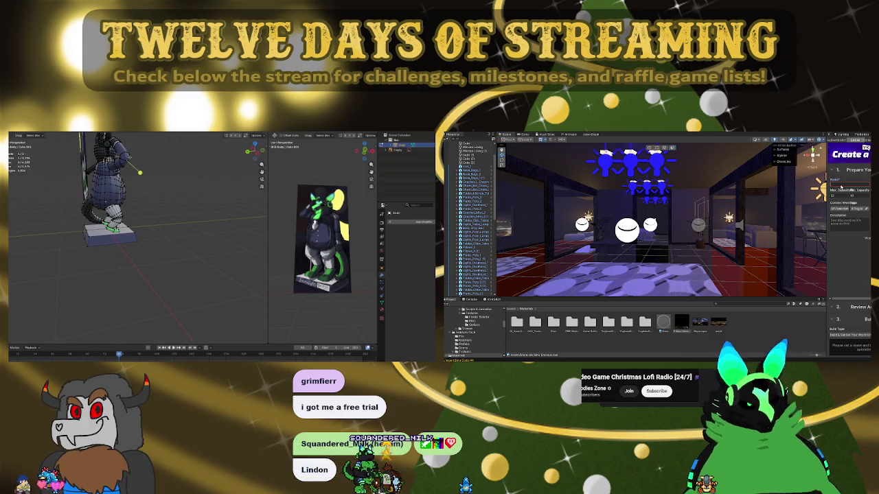
key(KP_Decimal)
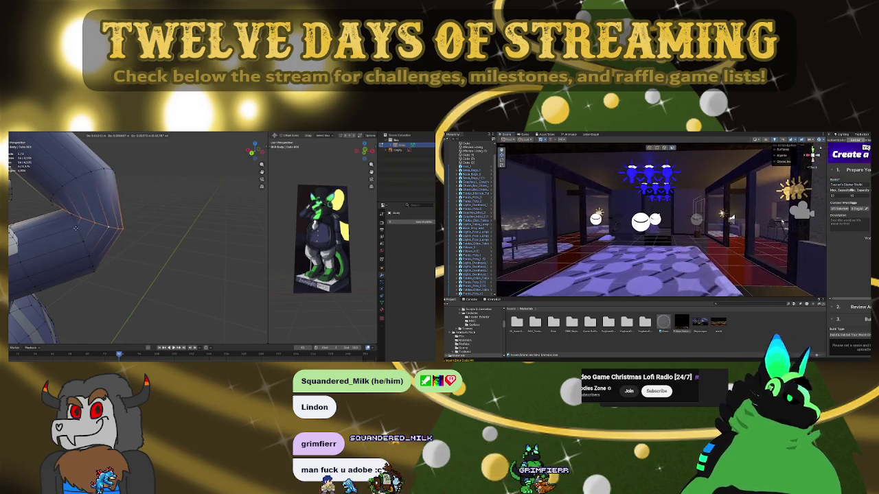
Confirm the vertex move, then edge-slide the arm's edge loop and zoom out
click(75, 228)
alt+click(84, 242)
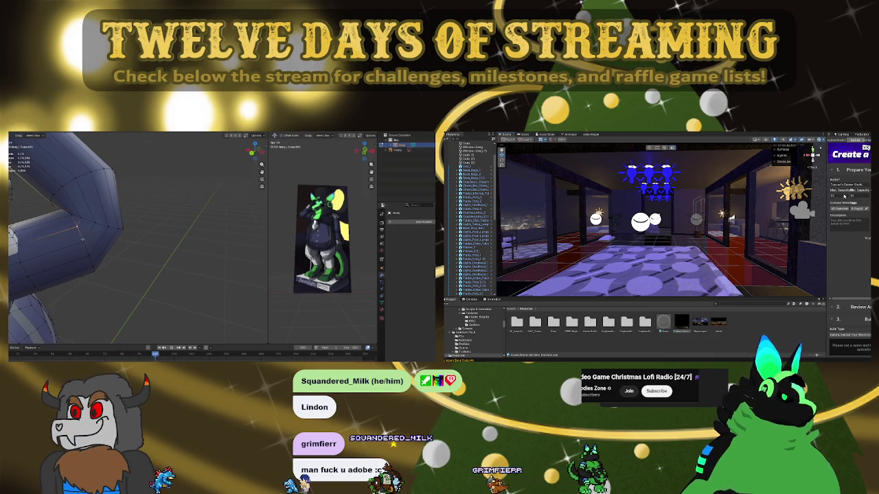
key(g)
key(g)
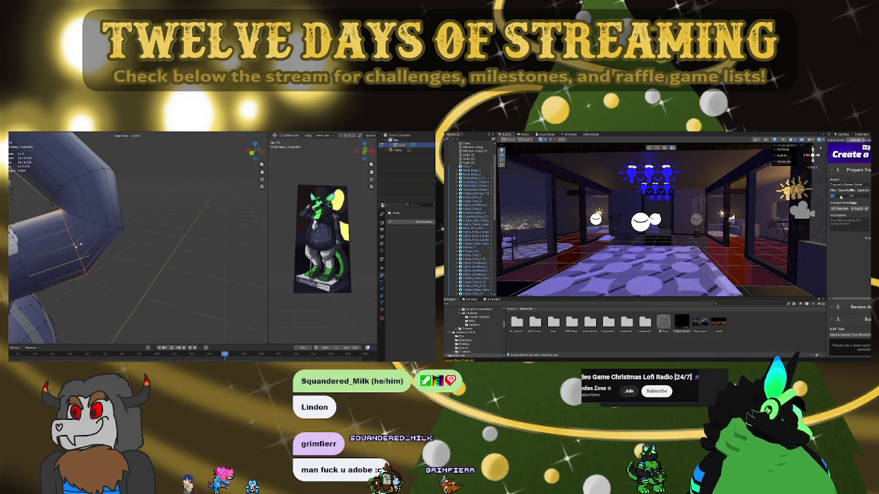
click(86, 218)
key(space)
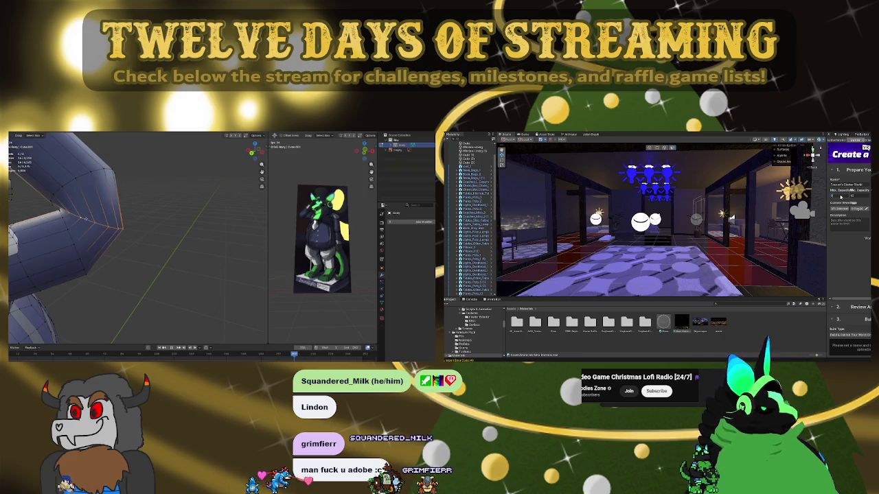
click(83, 219)
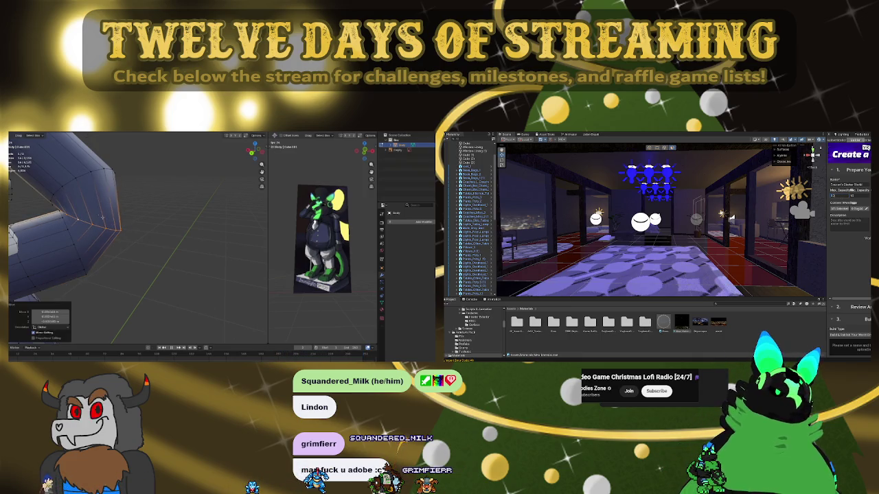
scroll(20, 220, down, 8)
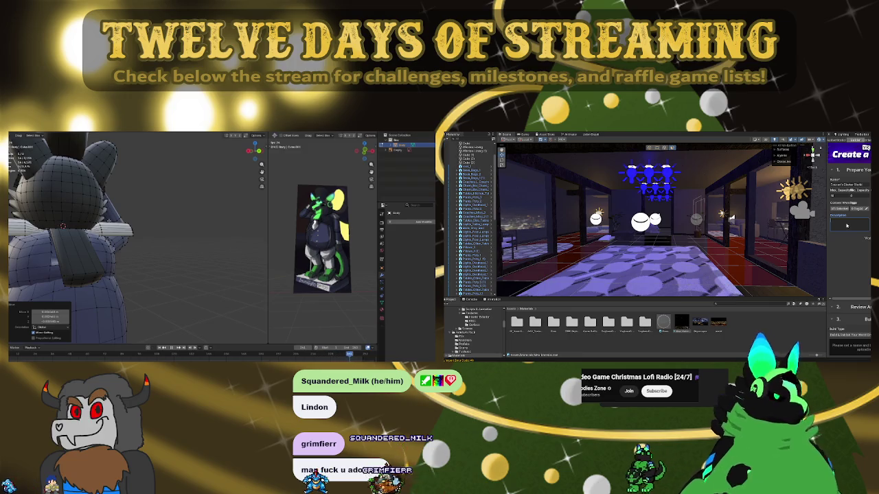
text(rld)
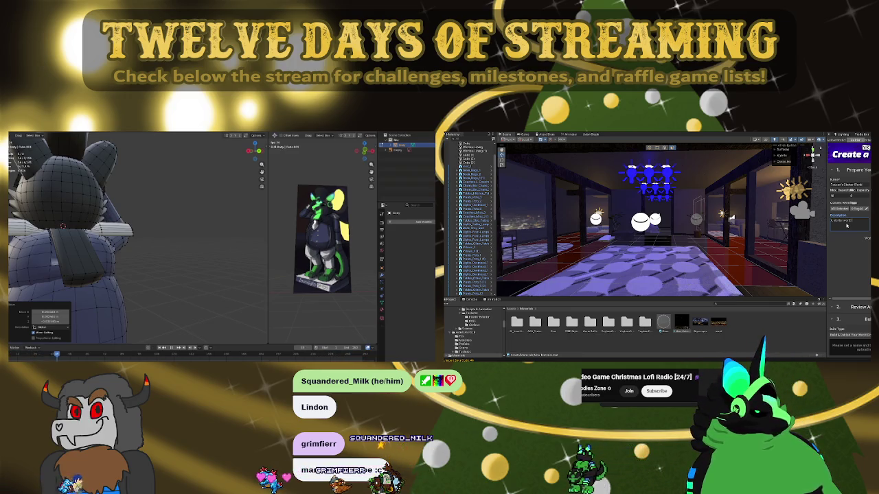
text( made for Toucans)
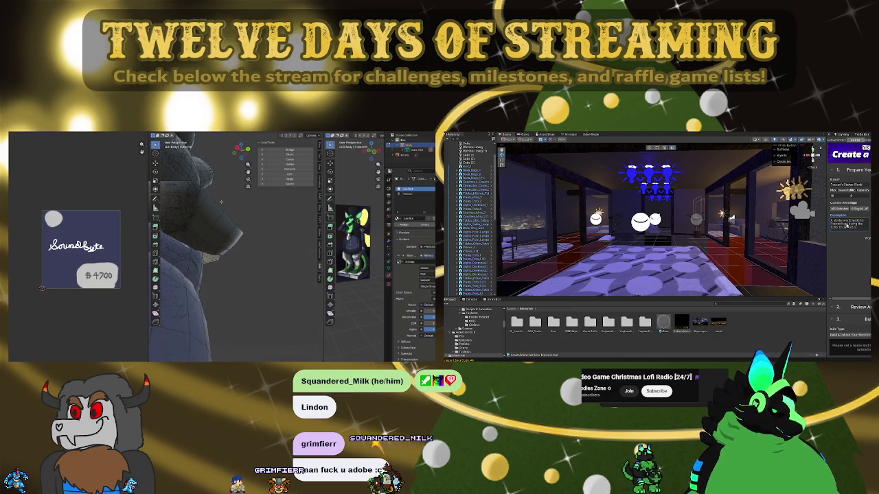
Select a shortest-path band of faces on the head and grow it by one ring
ctrl+click(180, 222)
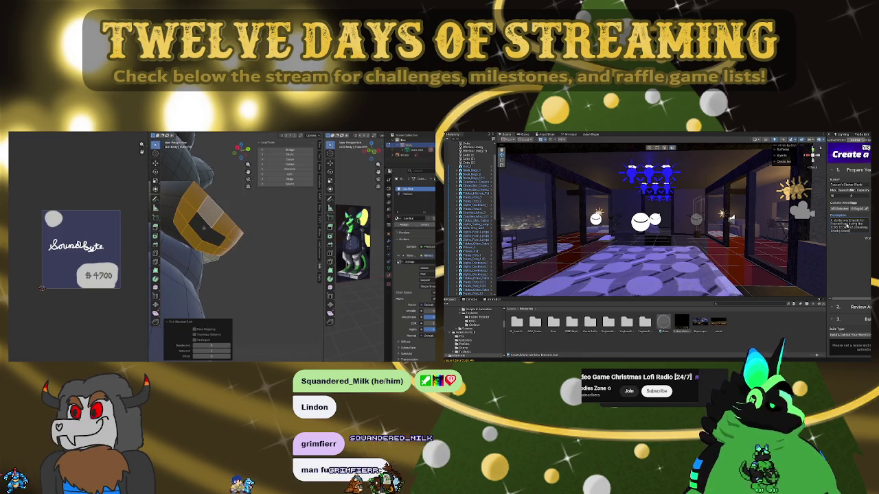
key(ctrl+KP_Add)
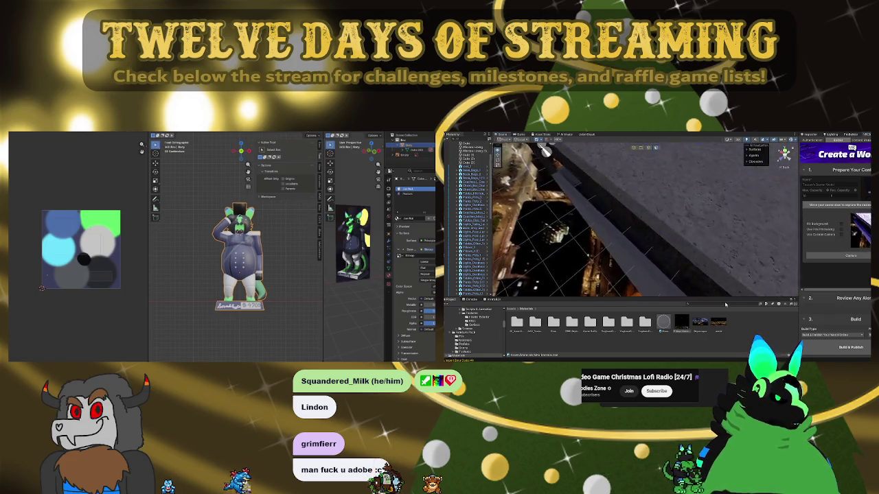
Add a sun light to the scene in a see-through front view
click(858, 251)
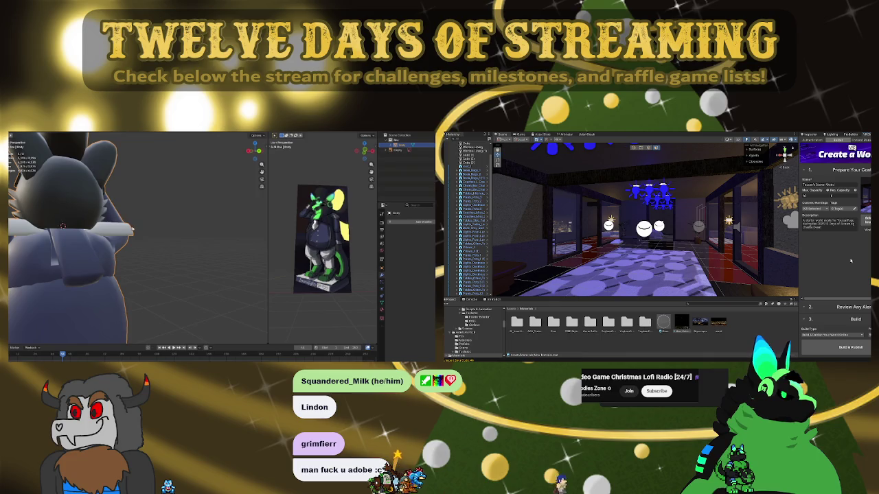
key(KP_Decimal)
key(KP_1)
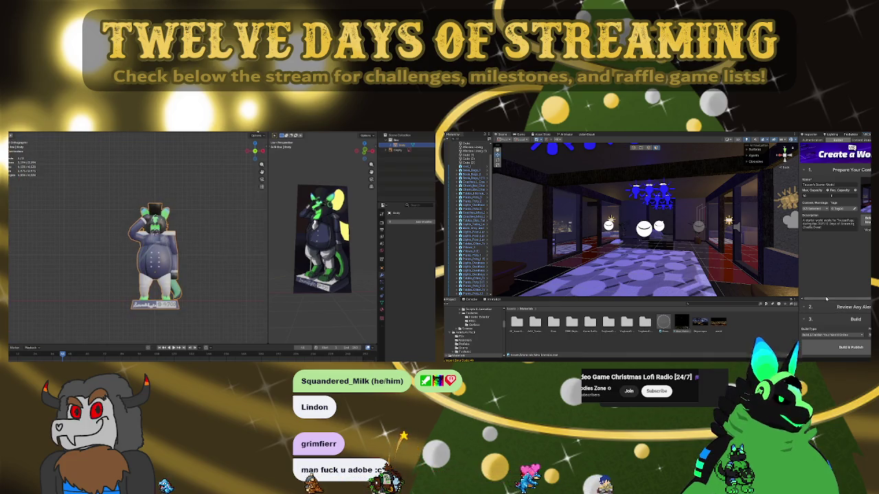
key(alt+z)
key(shift+a)
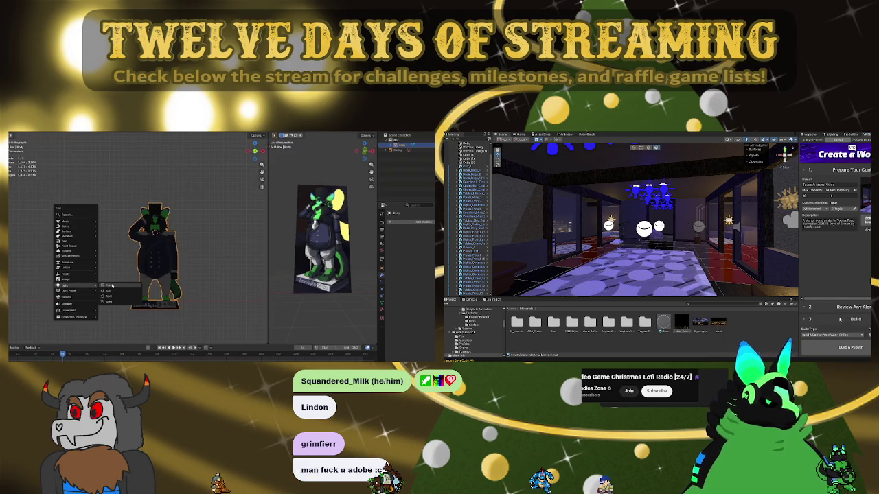
click(108, 292)
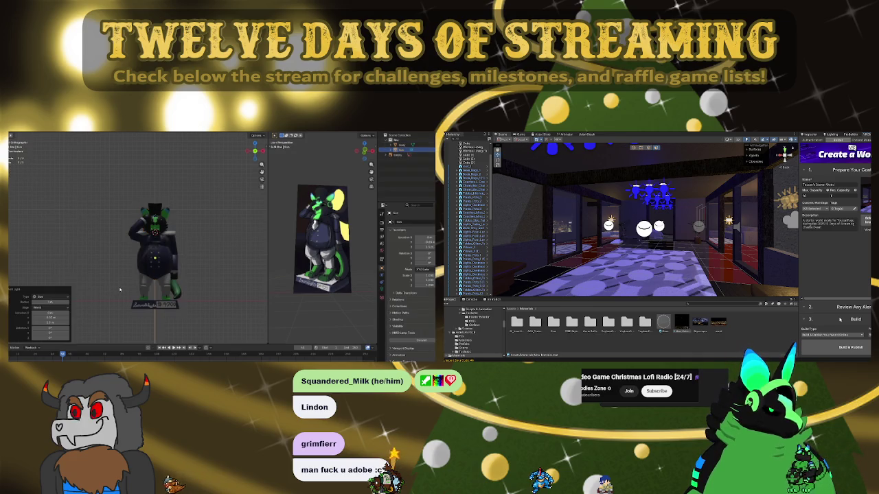
Raise the sun light straight up along Z and review its strength and angle settings
key(g)
key(z)
key(Return)
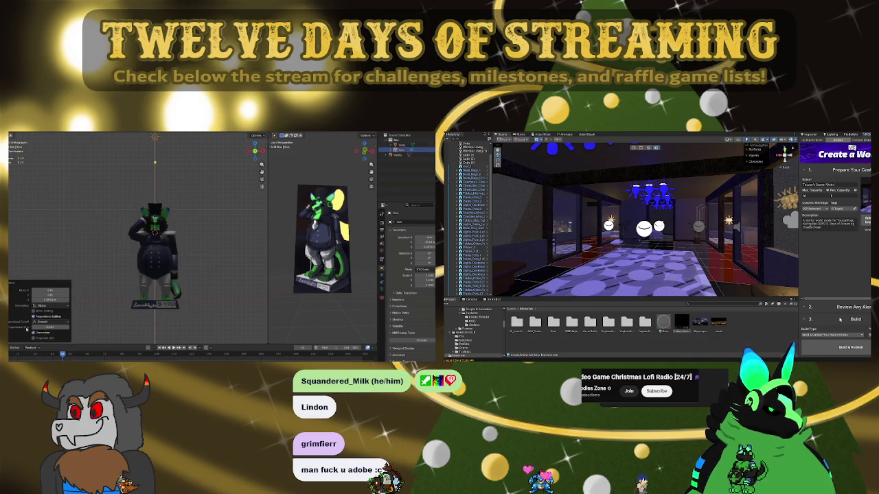
click(157, 137)
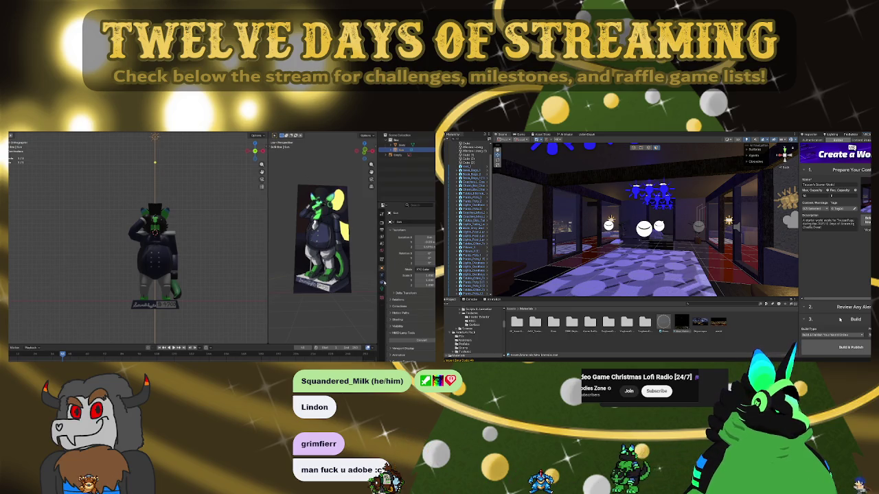
click(382, 283)
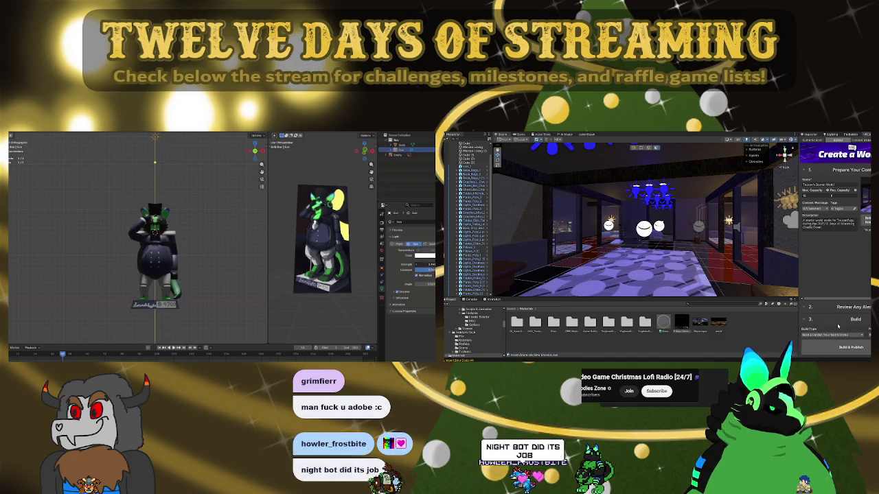
scroll(201, 241, down, 3)
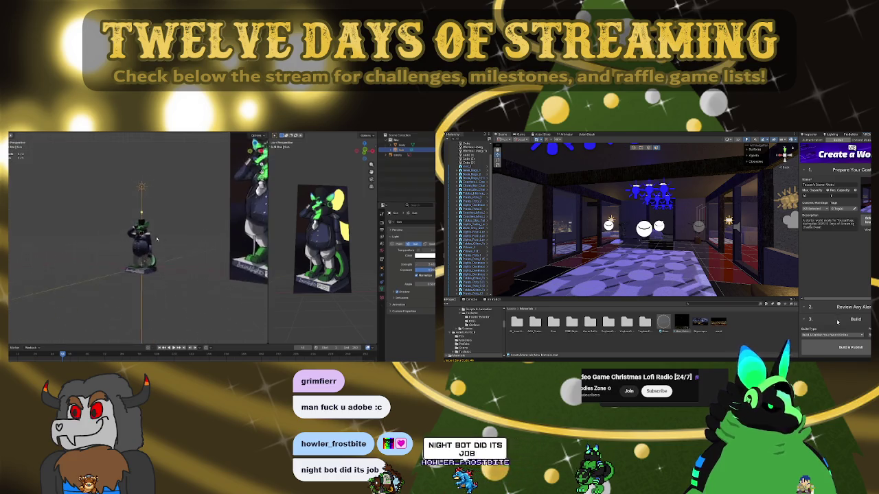
key(g)
key(z)
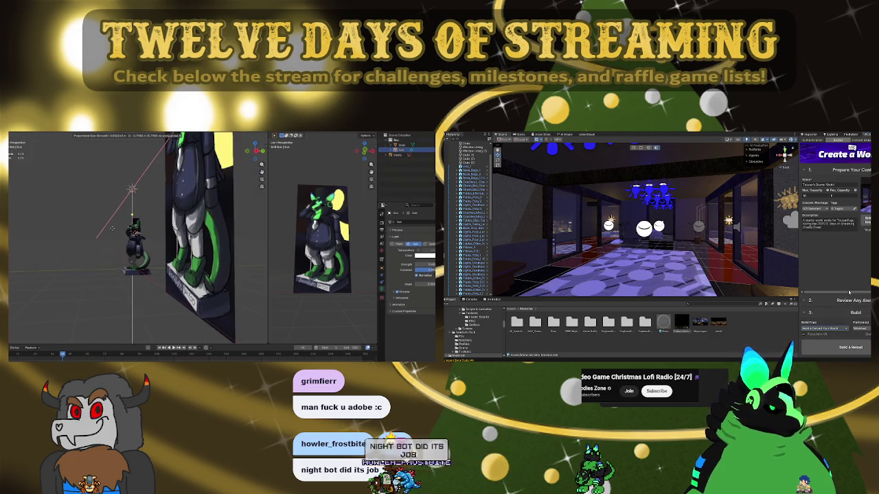
click(96, 230)
Tilt the sun light diagonally toward the character from the side view
key(KP_1)
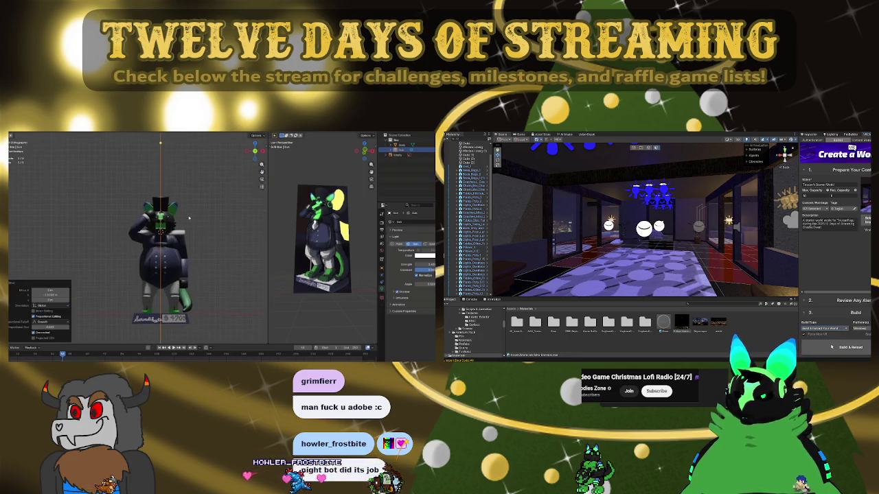
scroll(143, 206, down, 5)
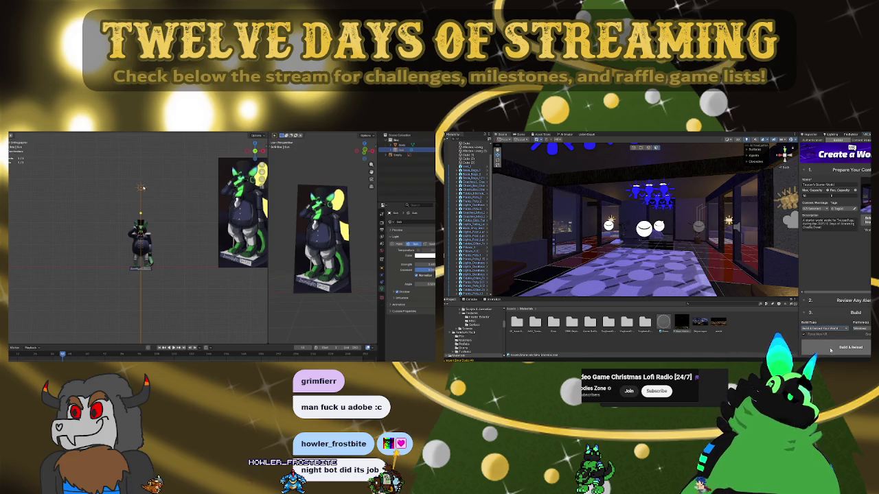
key(KP_3)
key(r)
click(148, 237)
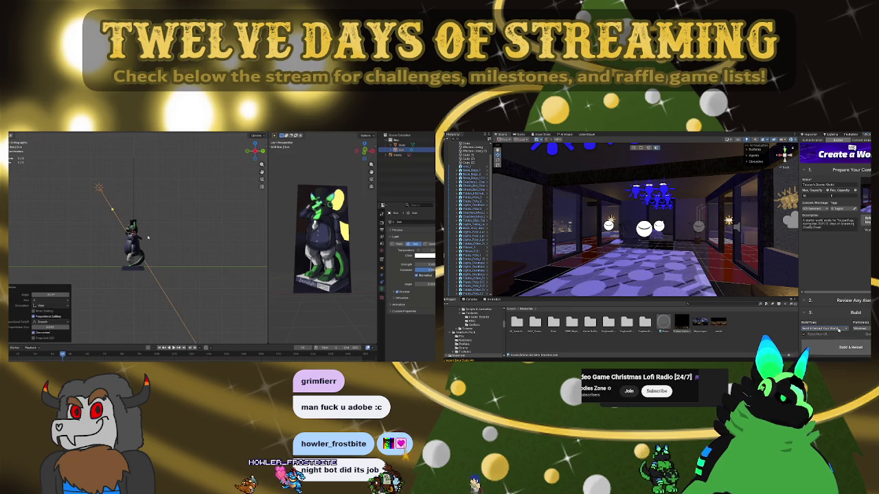
key(KP_1)
scroll(219, 231, up, 2)
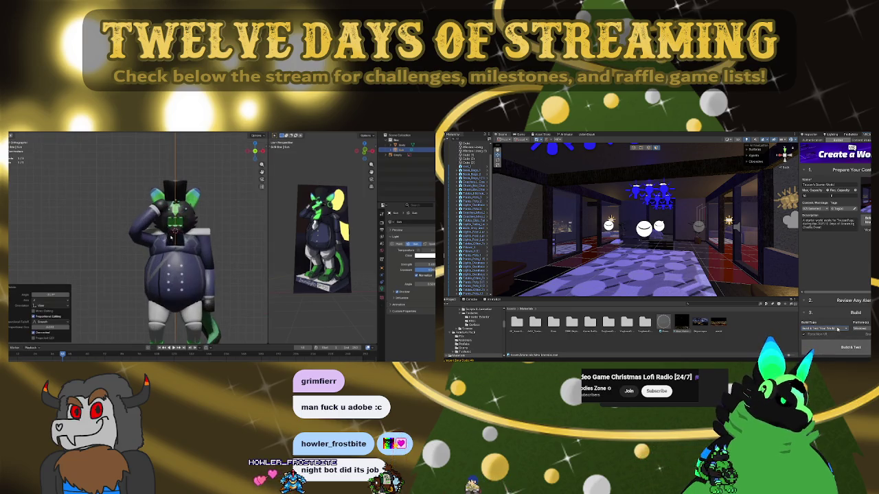
scroll(219, 231, down, 3)
mouse_move(219, 231)
mouse_down()
mouse_move(164, 285)
mouse_move(140, 243)
mouse_move(179, 239)
mouse_up()
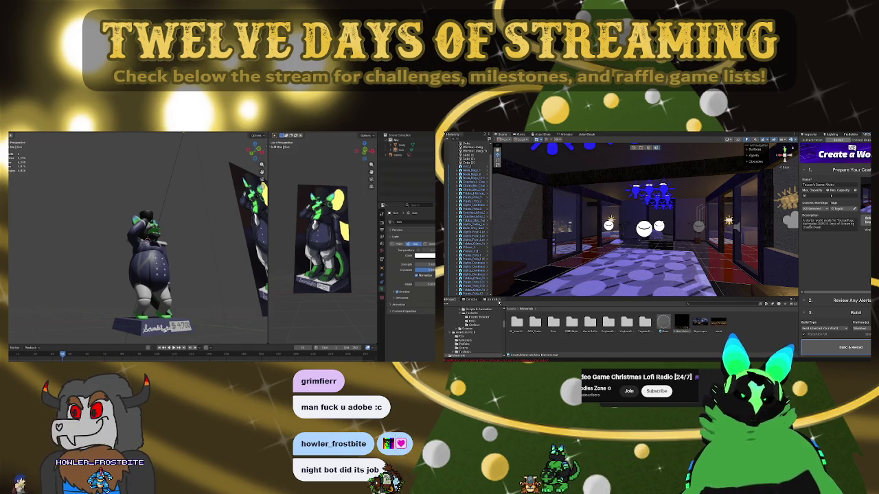
drag(169, 226, 161, 235)
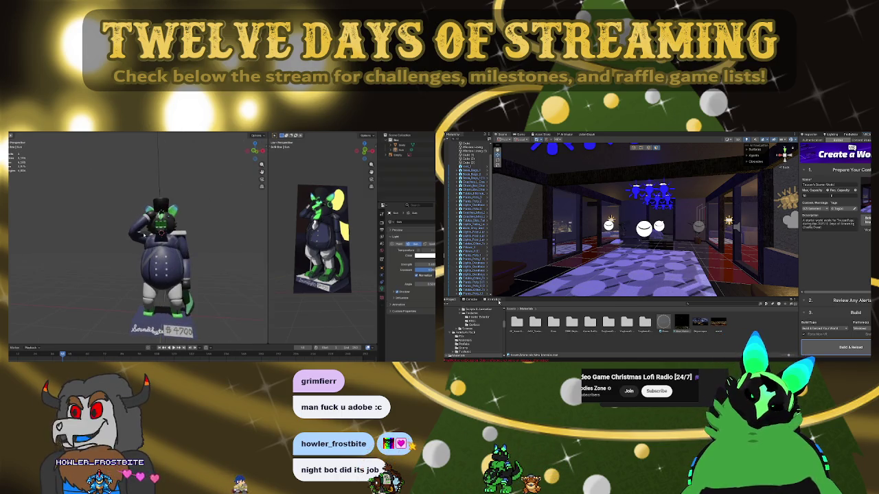
mouse_move(144, 236)
mouse_down()
mouse_move(202, 218)
mouse_move(152, 217)
mouse_move(59, 238)
mouse_move(96, 231)
mouse_up()
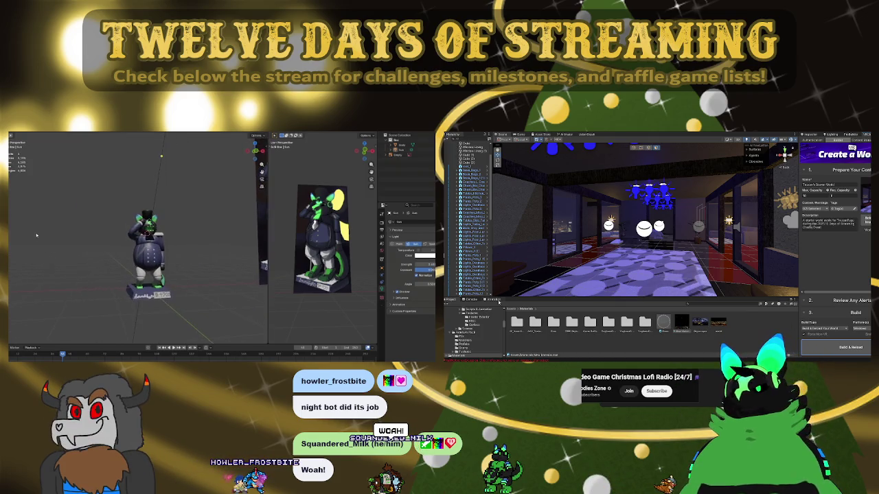
scroll(100, 230, up, 3)
scroll(188, 236, up, 5)
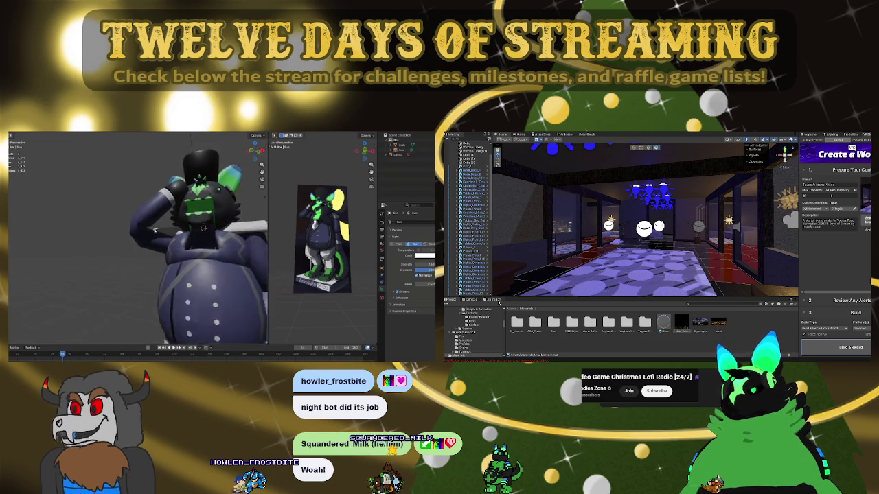
mouse_move(188, 236)
mouse_down()
mouse_move(181, 252)
mouse_move(177, 235)
mouse_move(202, 244)
mouse_up()
scroll(208, 247, down, 4)
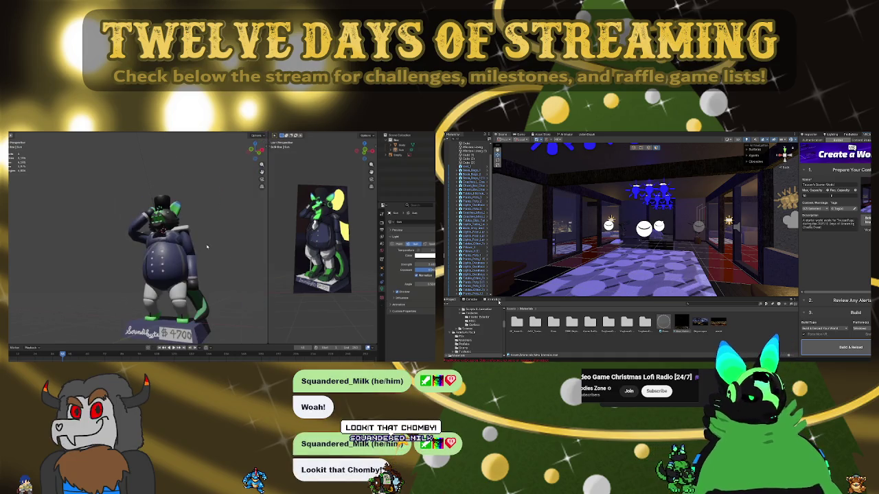
scroll(157, 246, up, 6)
drag(165, 243, 130, 251)
scroll(145, 259, down, 3)
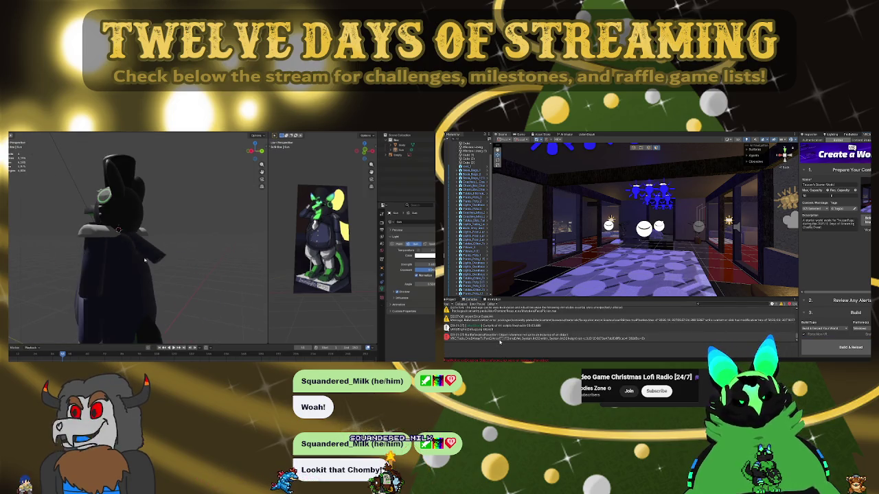
Apply Shade Smooth to the dark body and orbit around the head and shoulders to check it
click(149, 261)
right_click(142, 265)
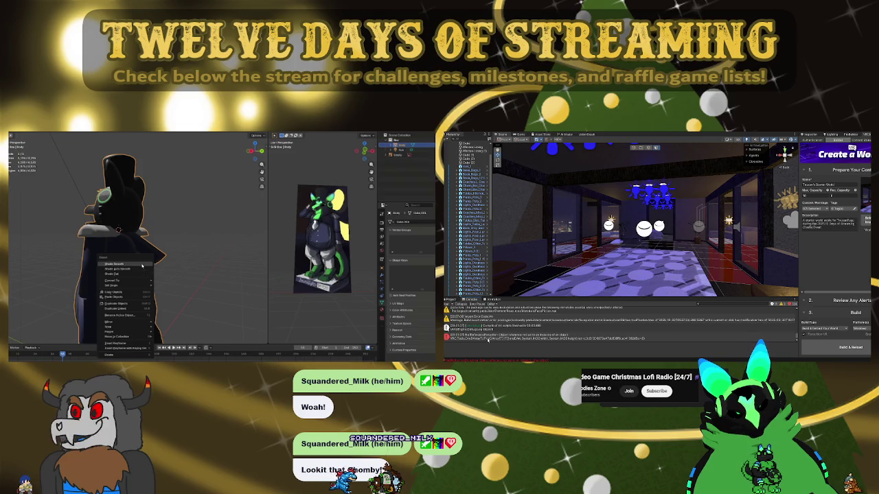
click(143, 265)
scroll(168, 268, up, 5)
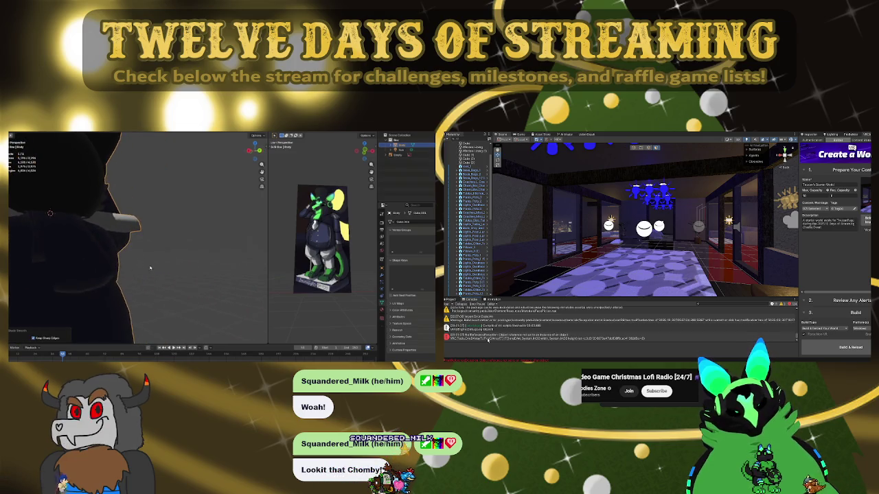
scroll(161, 266, down, 4)
mouse_move(161, 265)
mouse_down()
mouse_move(206, 269)
mouse_move(219, 246)
mouse_move(182, 253)
mouse_move(165, 270)
mouse_move(11, 269)
mouse_move(174, 253)
mouse_up()
scroll(188, 248, down, 3)
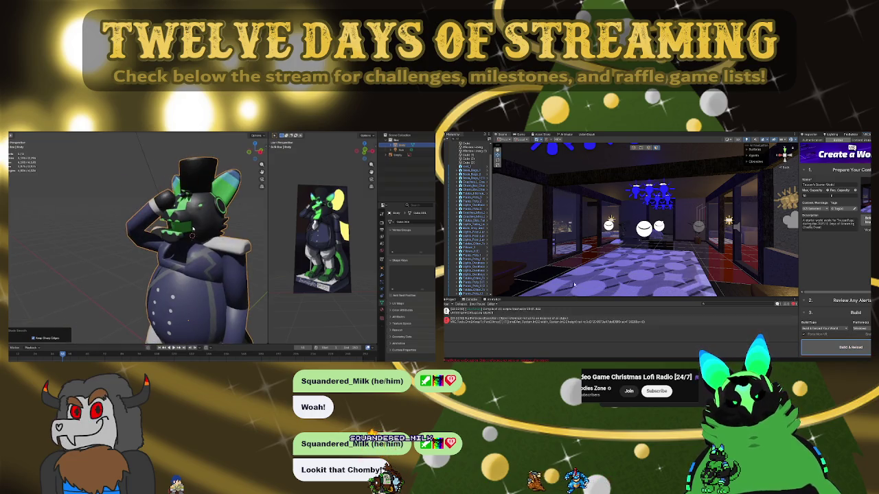
drag(174, 253, 204, 242)
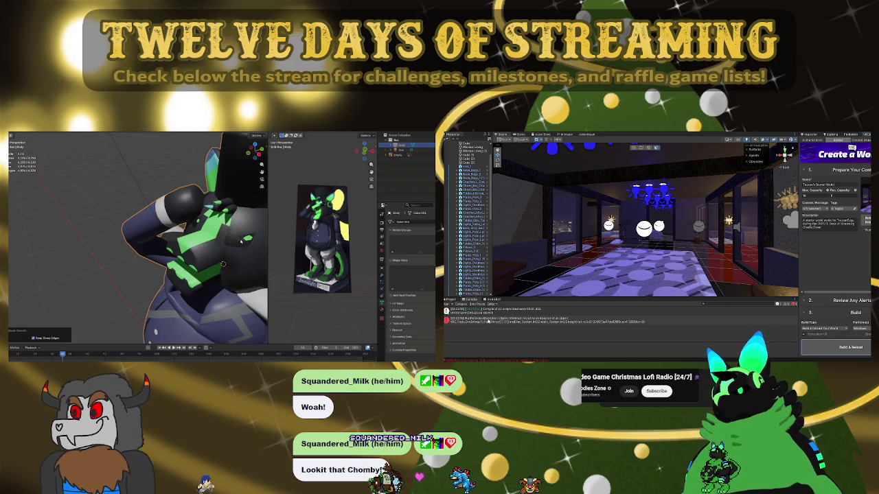
scroll(241, 241, down, 5)
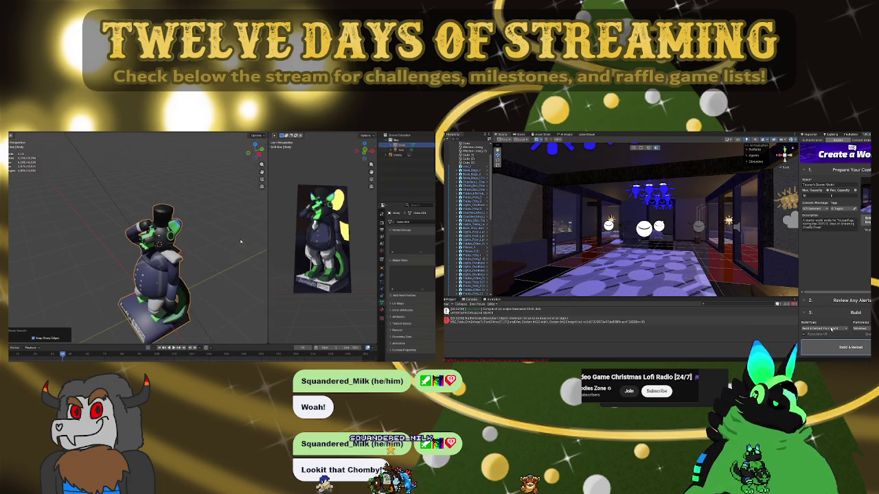
mouse_move(241, 240)
mouse_down()
mouse_move(211, 254)
mouse_move(225, 274)
mouse_move(206, 259)
mouse_move(204, 224)
mouse_up()
scroll(224, 274, up, 2)
scroll(205, 260, up, 3)
Inspect the character from front and side views, then enter Edit Mode and select a linked piece
key(KP_1)
scroll(204, 225, down, 5)
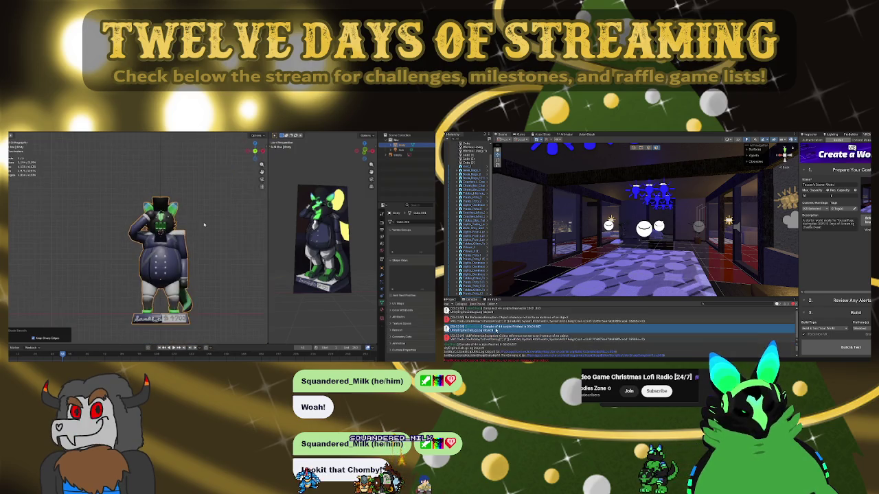
key(KP_3)
scroll(204, 225, up, 3)
key(KP_1)
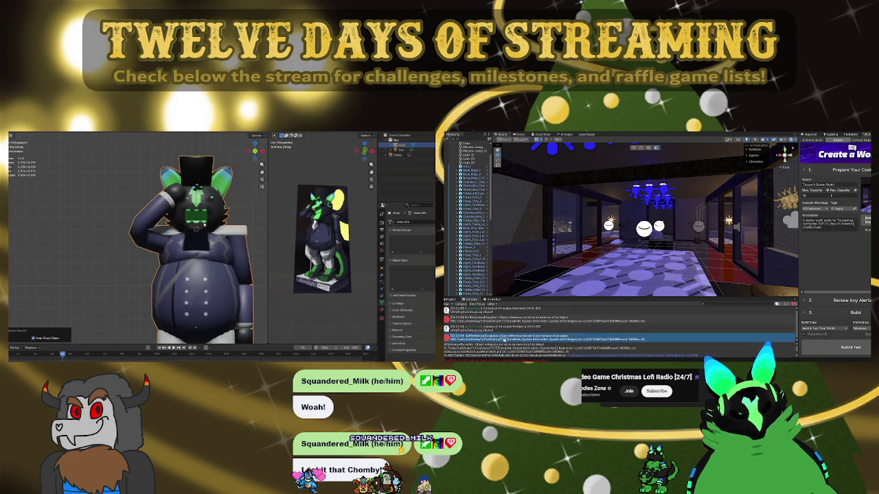
scroll(204, 225, up, 2)
drag(204, 225, 169, 270)
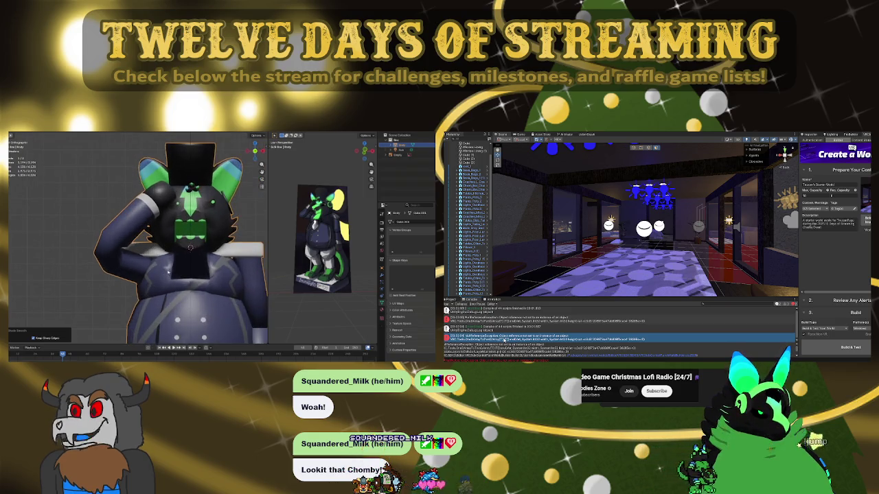
scroll(167, 277, down, 3)
scroll(171, 275, down, 3)
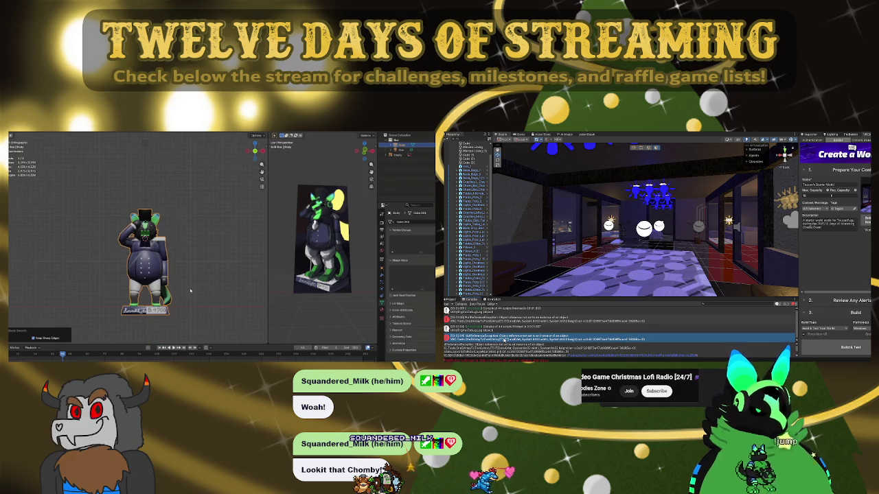
scroll(172, 275, up, 5)
mouse_move(172, 274)
mouse_down()
mouse_move(182, 263)
mouse_move(152, 246)
mouse_move(187, 263)
mouse_move(186, 274)
mouse_move(191, 266)
mouse_move(154, 297)
mouse_move(173, 298)
mouse_up()
scroll(153, 246, up, 3)
scroll(185, 281, down, 4)
scroll(211, 289, down, 3)
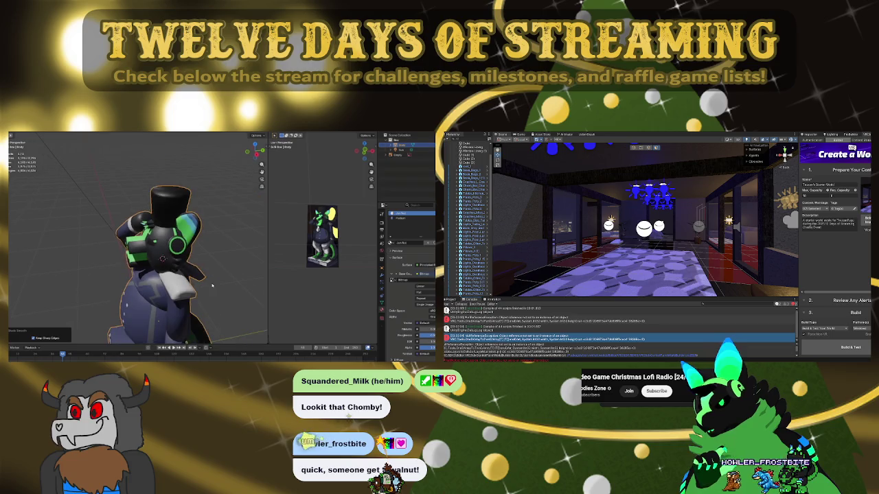
scroll(212, 286, up, 4)
scroll(212, 286, down, 4)
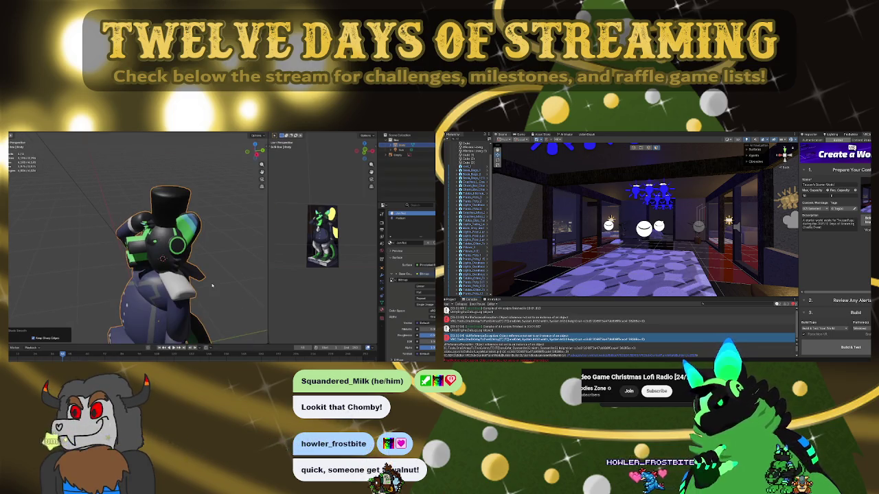
drag(217, 275, 182, 277)
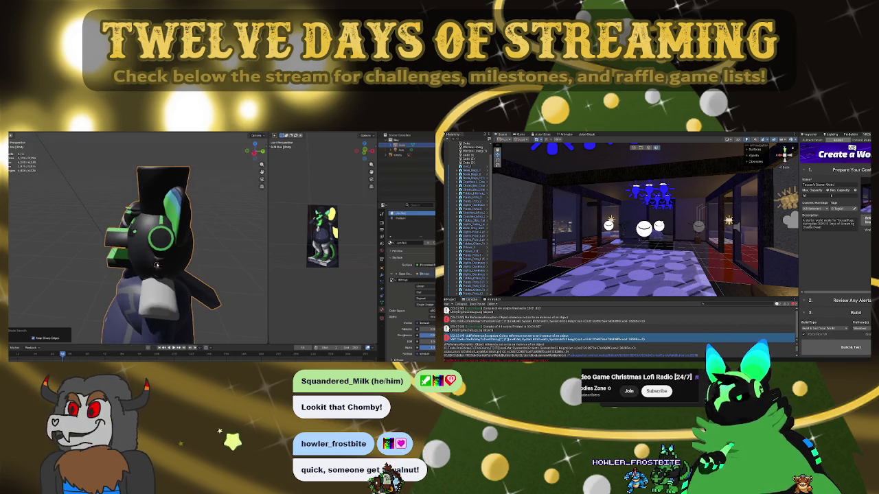
key(Tab)
key(ctrl+l)
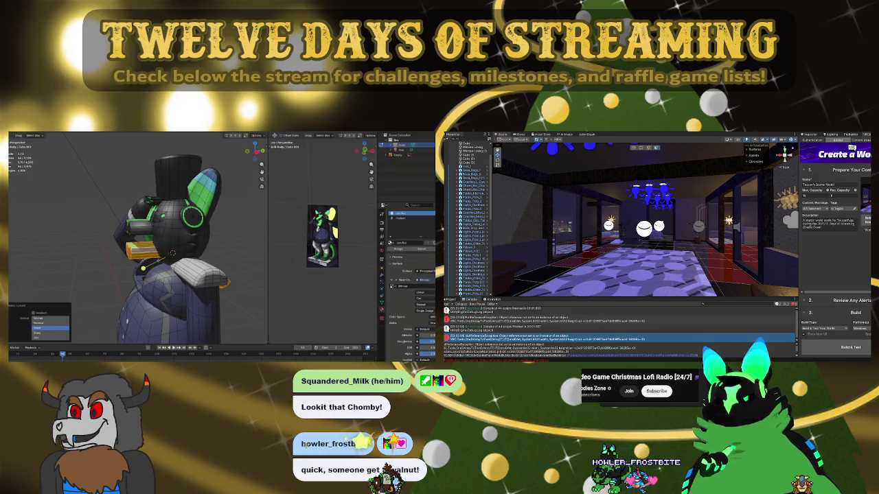
Switch to a different transform orientation and rotate the gold face piece to its new angle
click(147, 138)
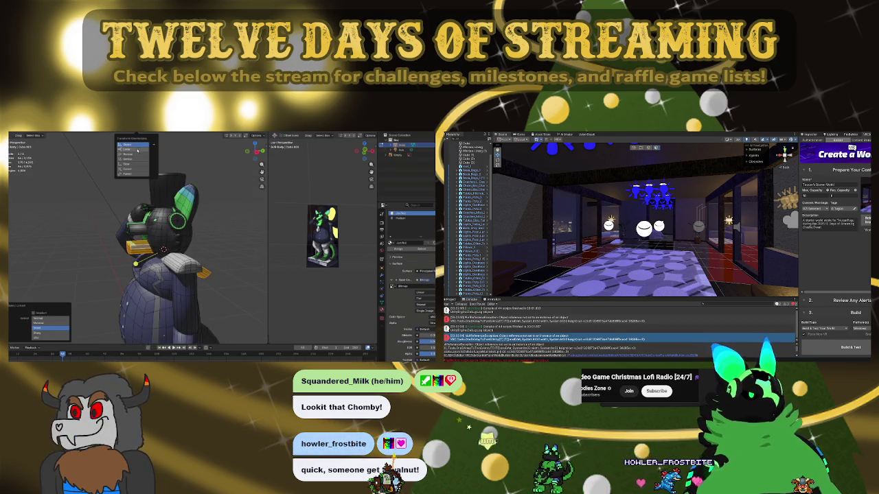
click(132, 169)
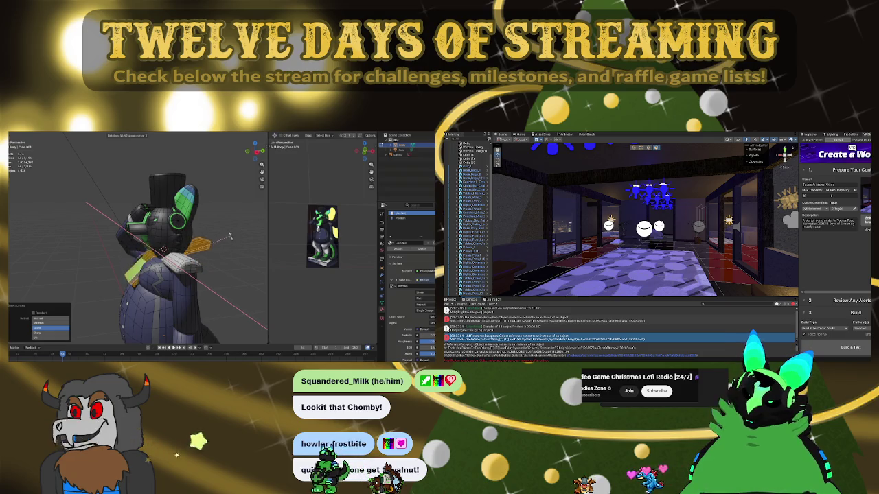
click(226, 298)
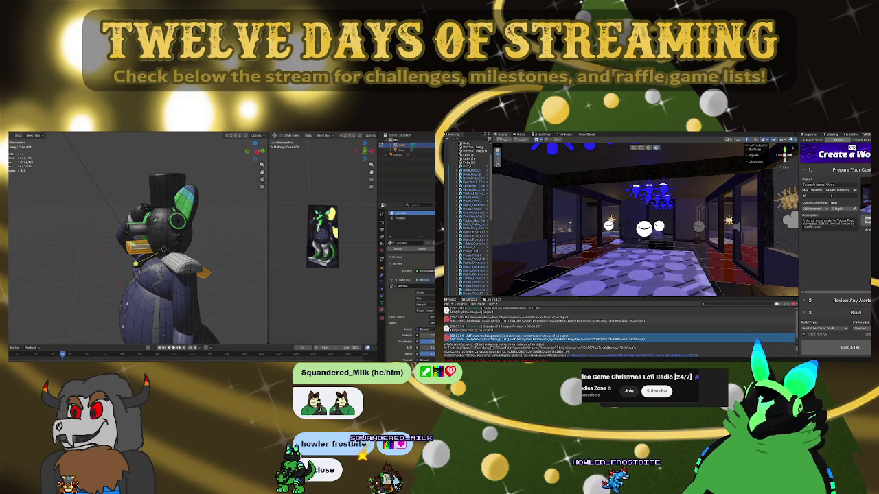
Zoom in and out on the character to give it a final look
scroll(165, 233, up, 3)
scroll(148, 240, down, 5)
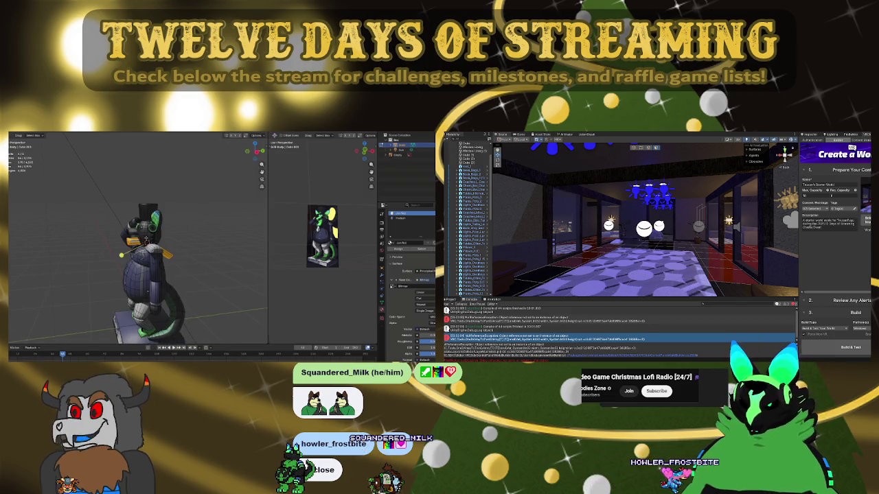
scroll(145, 240, up, 3)
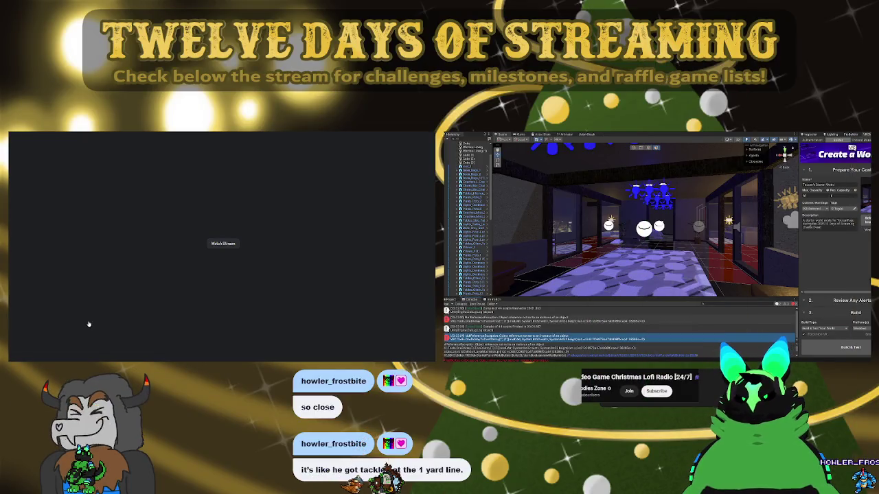
Watch the shared stream in the call and hide the member tiles to enlarge it
click(223, 243)
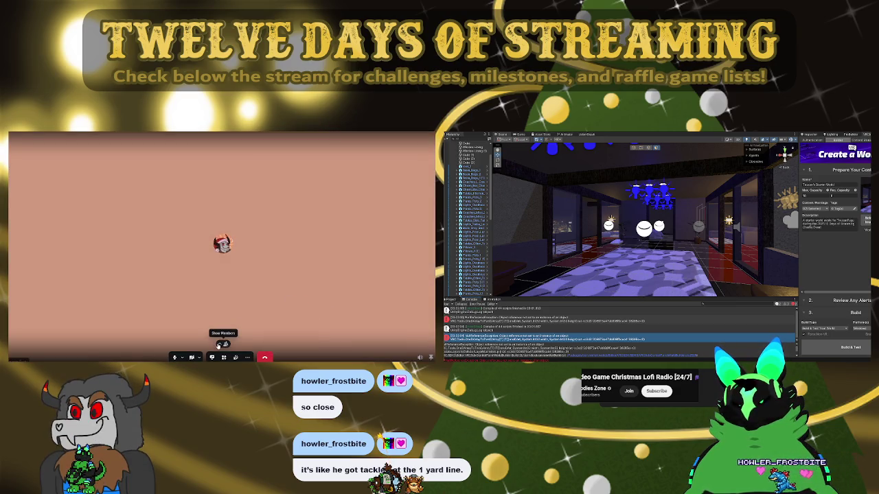
click(219, 345)
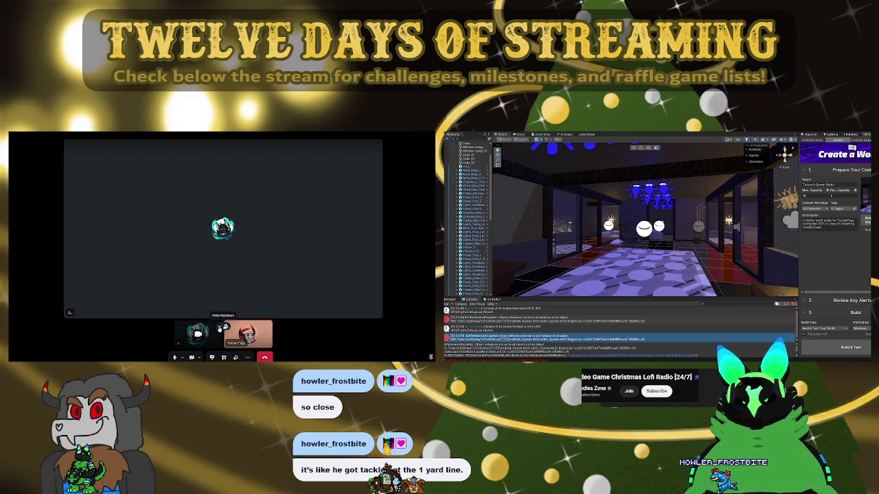
click(219, 329)
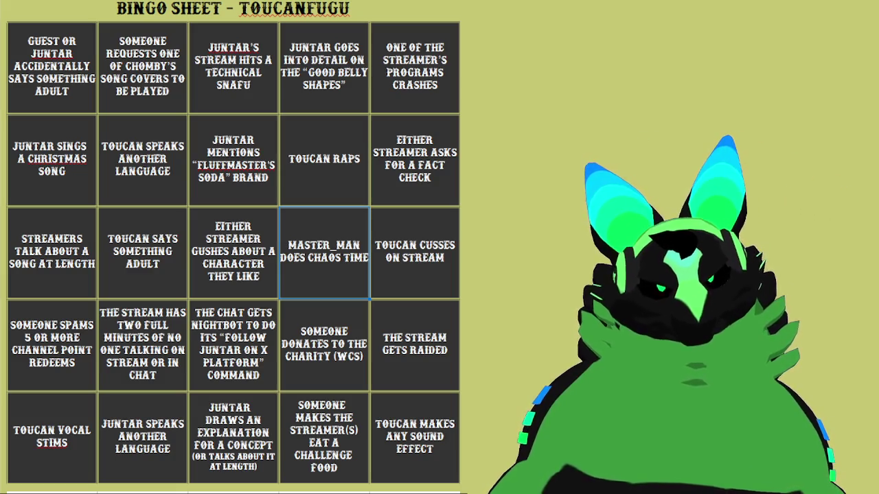
Fill the top-left, song-cover request and good-belly-shapes squares in the top row yellow
key(ctrl+Home)
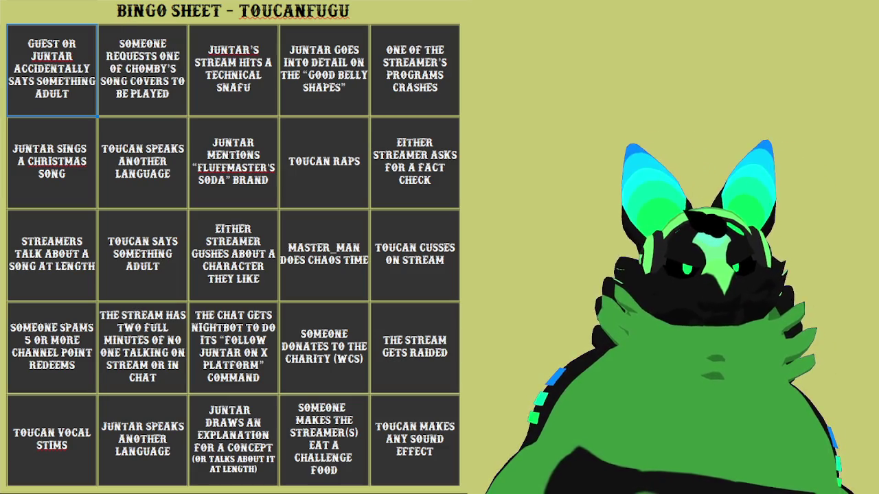
key(F4)
click(149, 84)
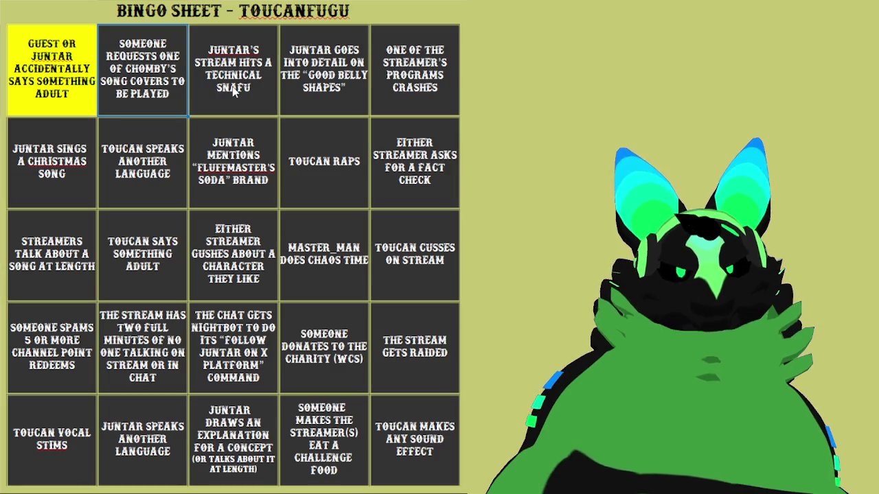
key(F4)
click(245, 87)
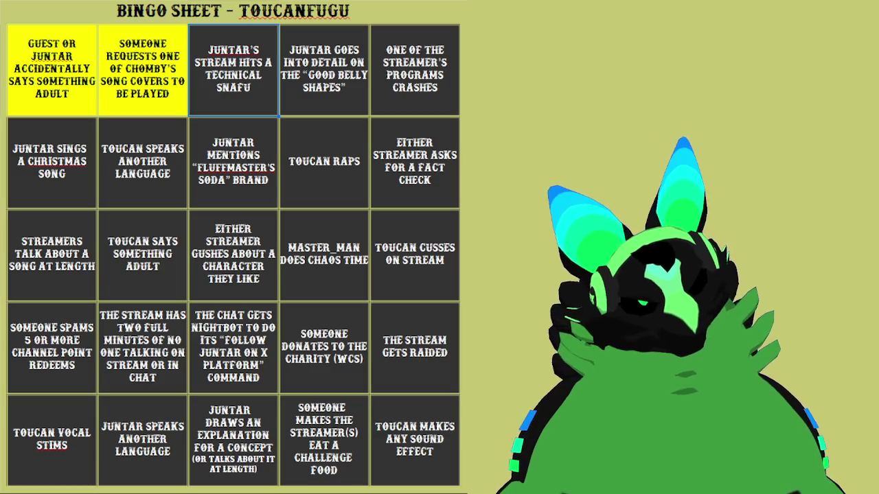
click(324, 92)
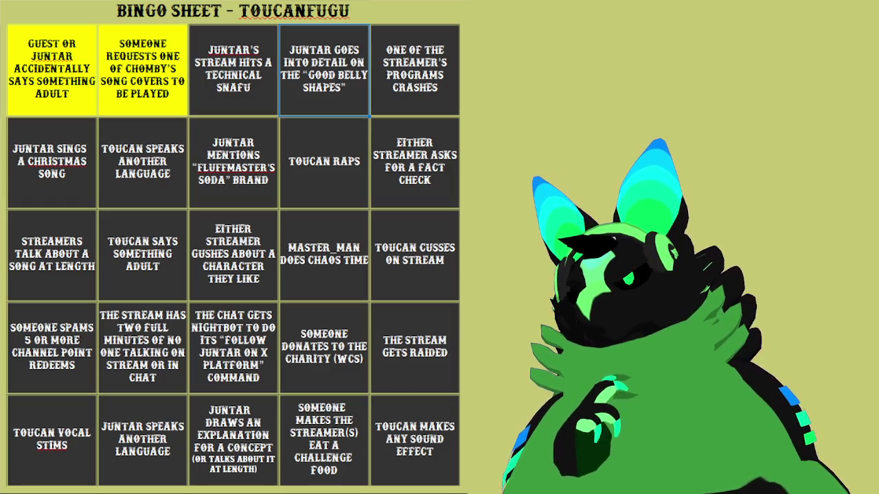
key(F4)
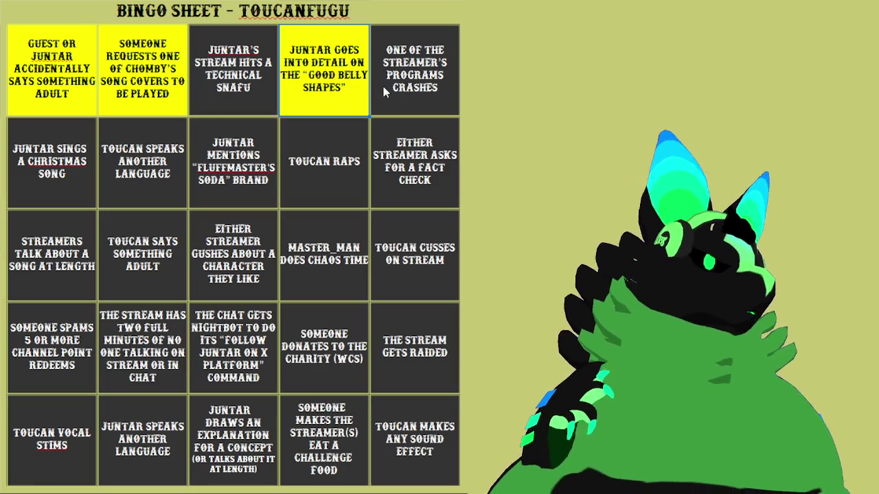
click(411, 92)
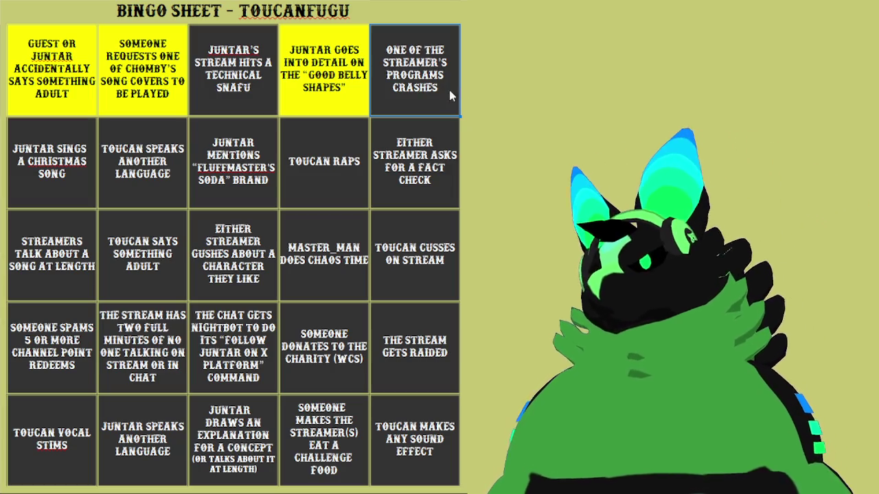
Fill the fact-check, rapping, Fluffmaster's Soda, other-language and Christmas song squares in row two yellow
click(405, 184)
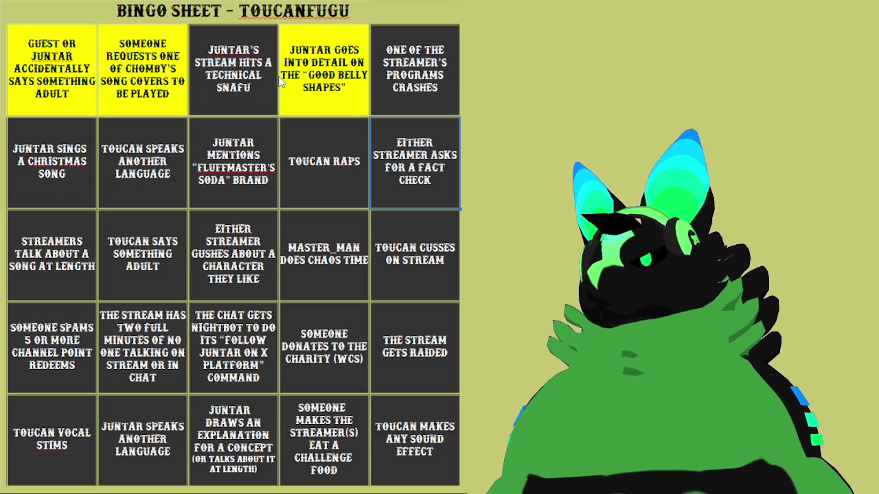
key(F4)
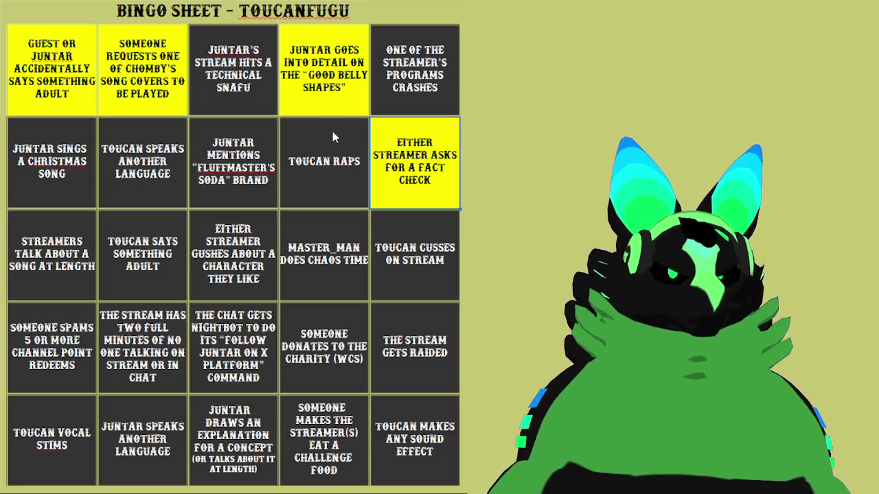
click(301, 182)
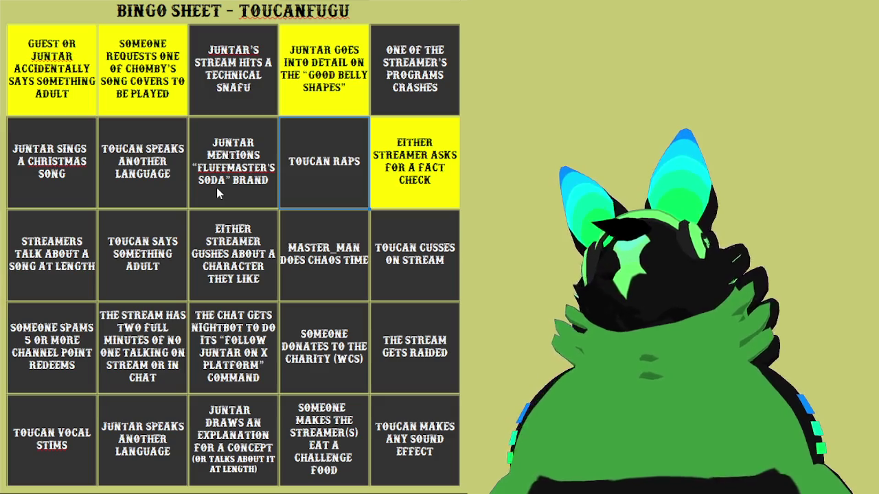
key(F4)
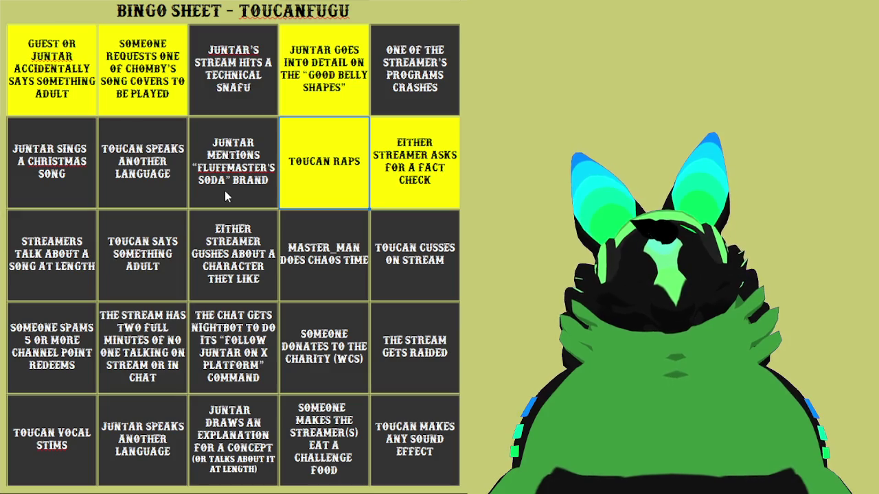
click(225, 192)
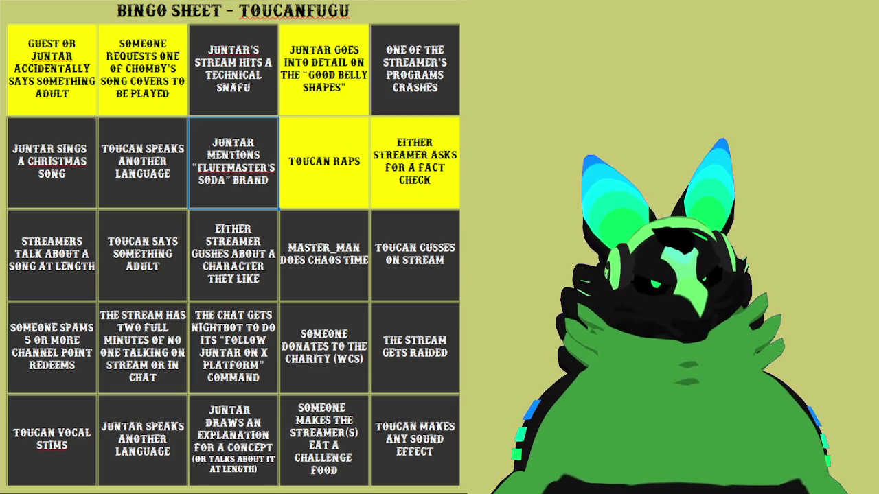
click(234, 161)
click(136, 177)
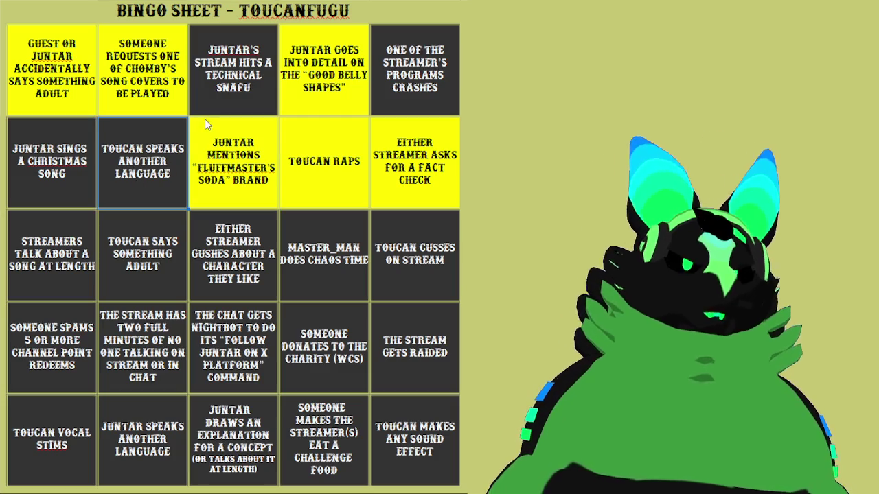
click(140, 155)
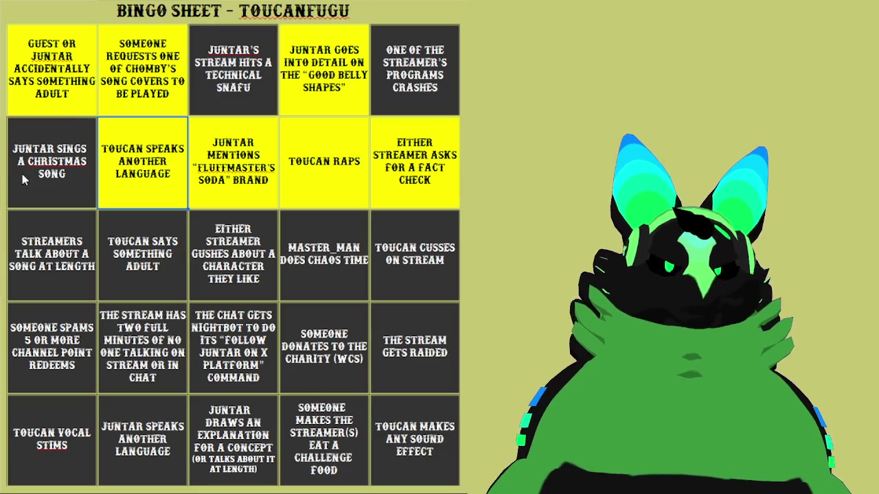
click(46, 184)
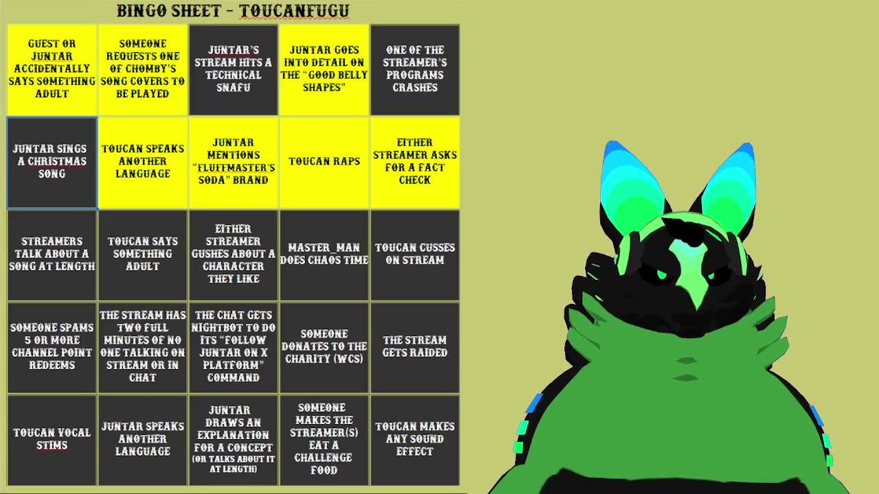
click(51, 164)
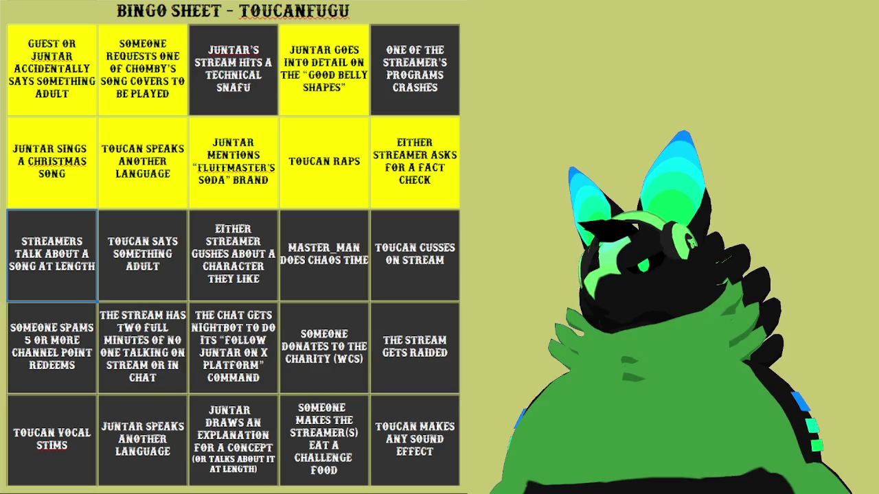
Fill the song-at-length, something-adult, chaos time and cussing-on-stream squares in row three yellow
key(F4)
click(148, 284)
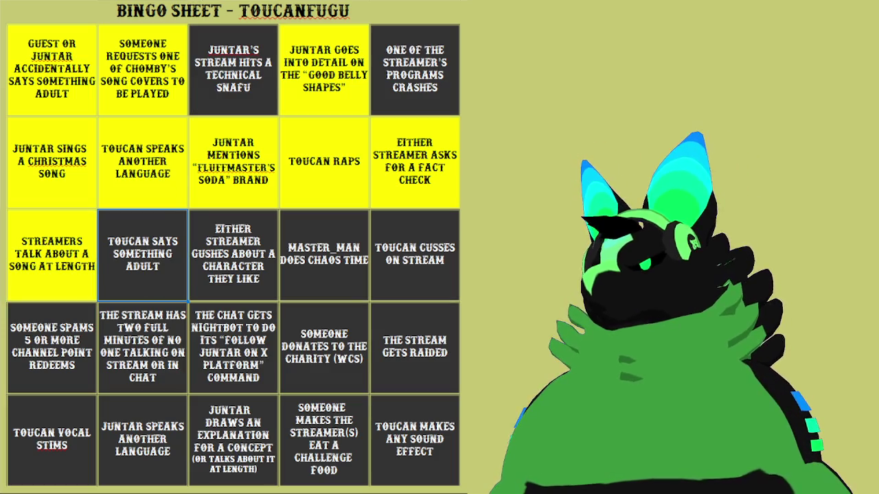
key(F4)
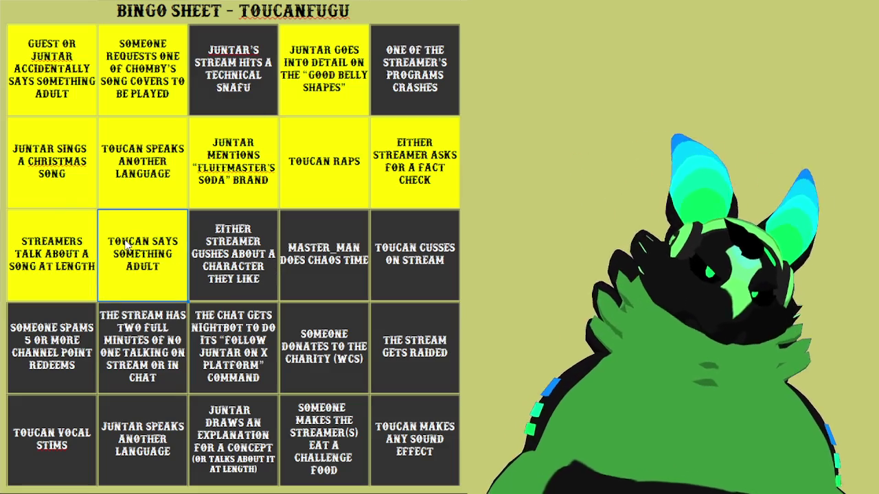
click(237, 271)
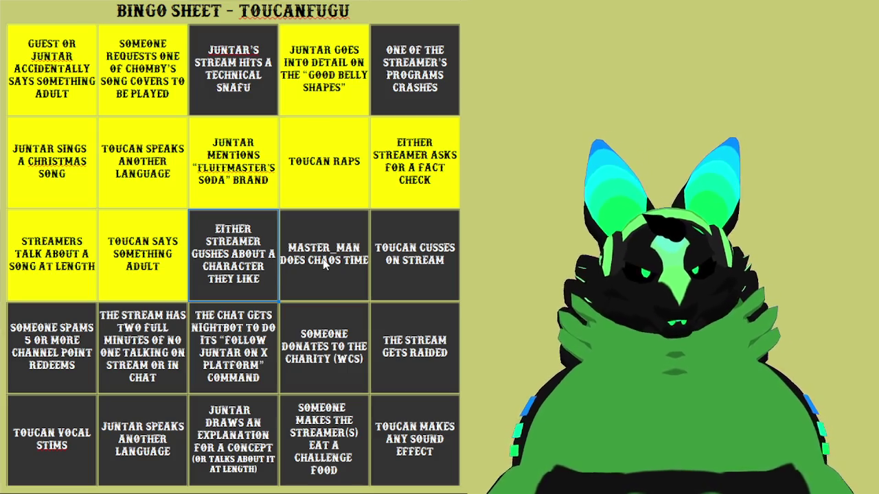
click(344, 265)
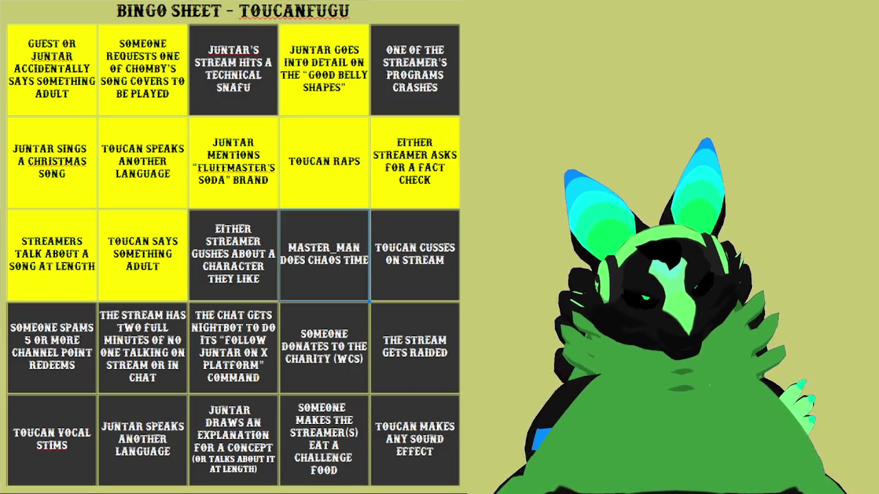
key(F4)
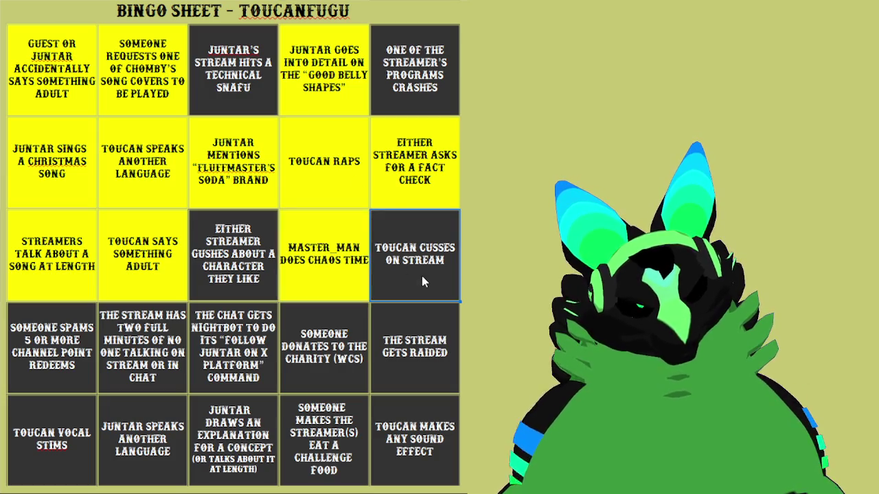
click(420, 274)
key(F4)
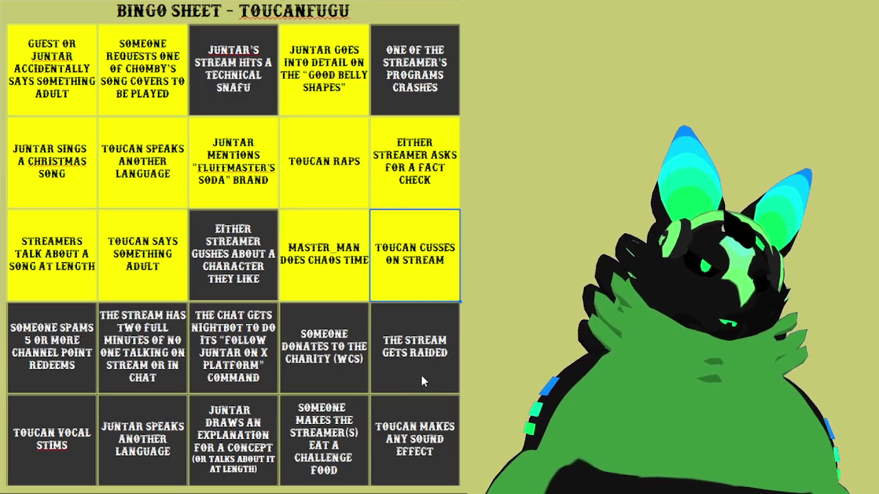
Fill the charity donation and Nightbot command squares in row four yellow, then select the silence square
click(421, 375)
click(322, 364)
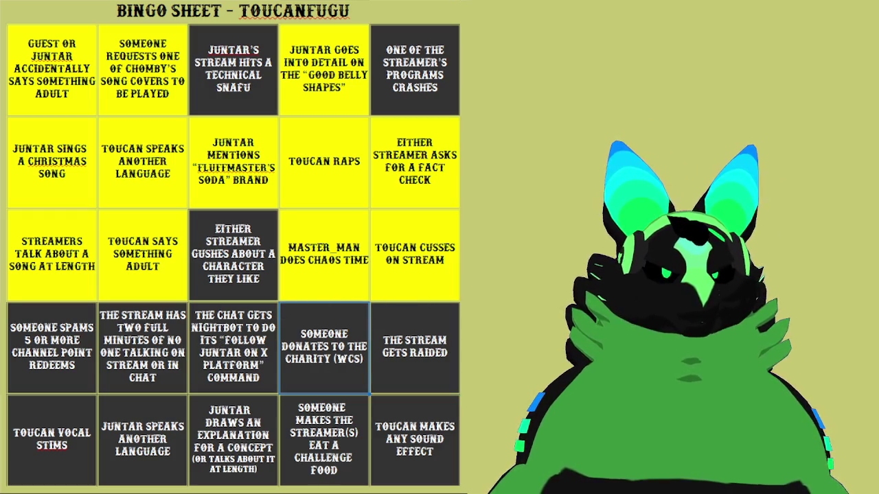
key(F4)
click(242, 371)
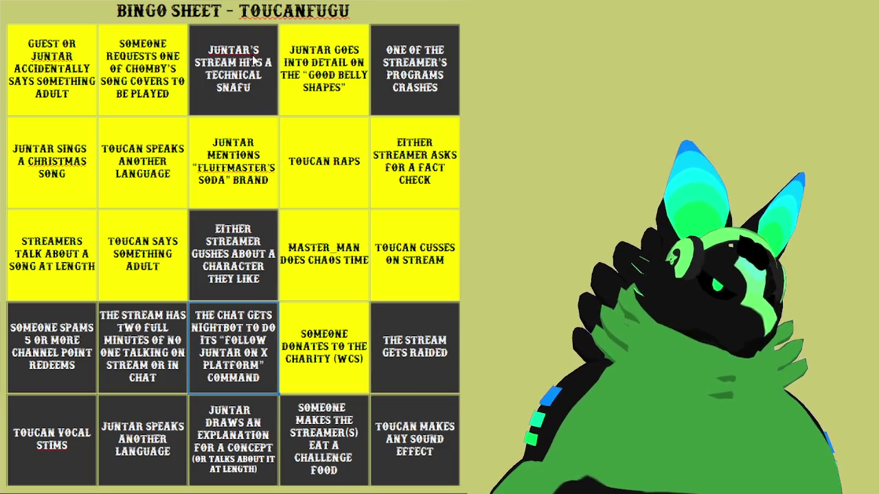
key(F4)
click(134, 344)
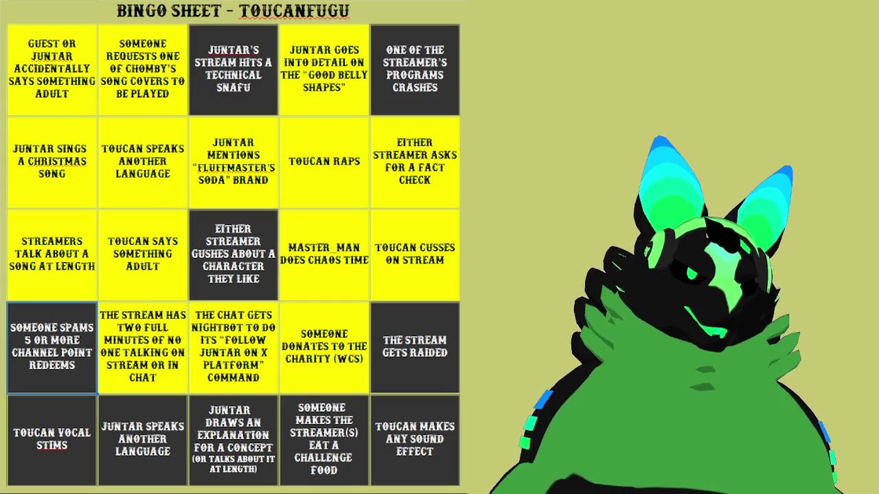
Fill the channel-point redeems, vocal stims and bottom-row other-language squares yellow
click(52, 347)
click(55, 436)
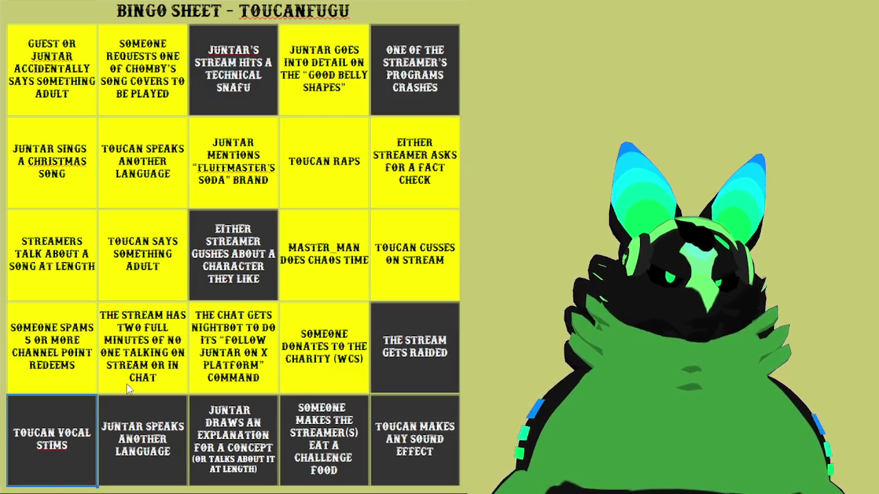
click(82, 408)
click(154, 457)
click(182, 413)
Remove the mistaken fill from the explanation square and fill the sound-effect square yellow
click(199, 408)
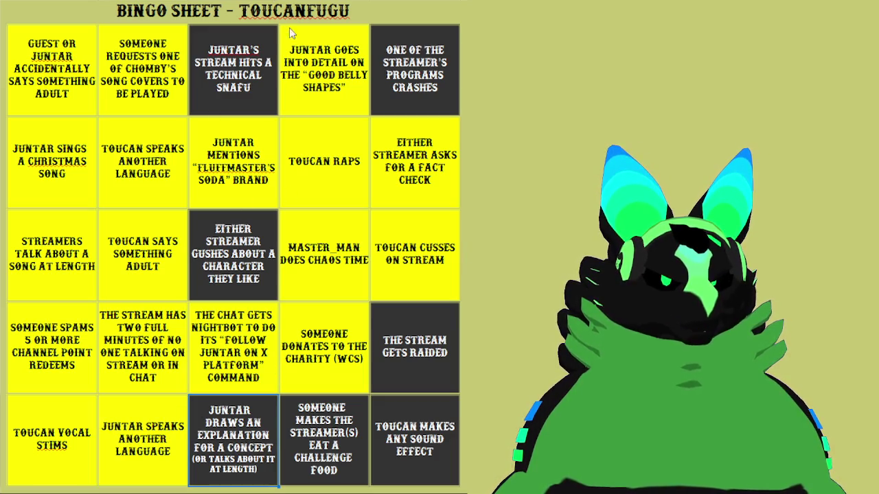
key(space)
key(Tab)
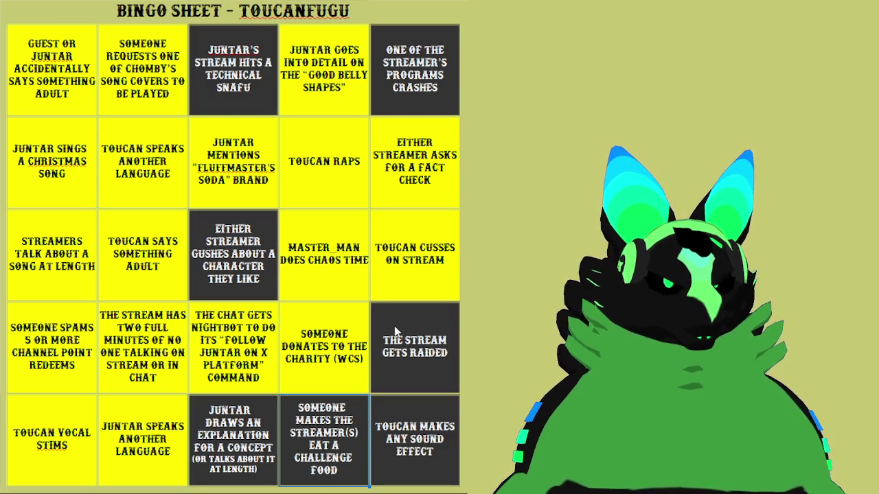
key(Tab)
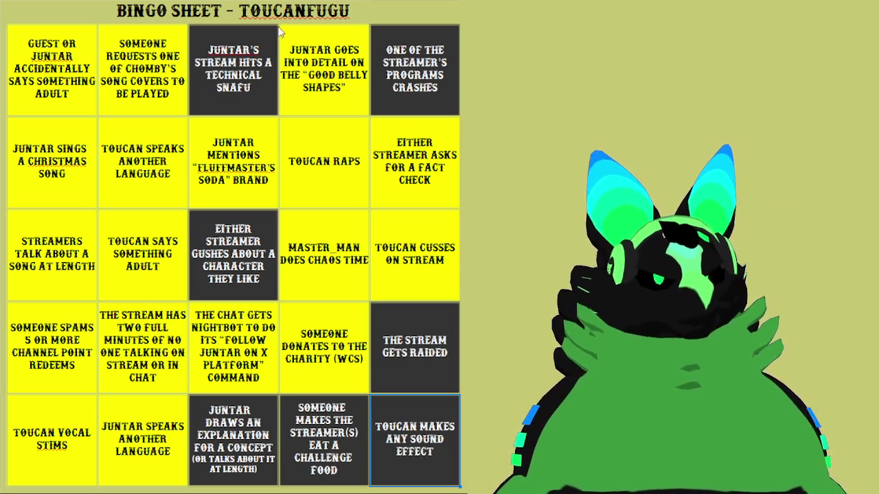
key(space)
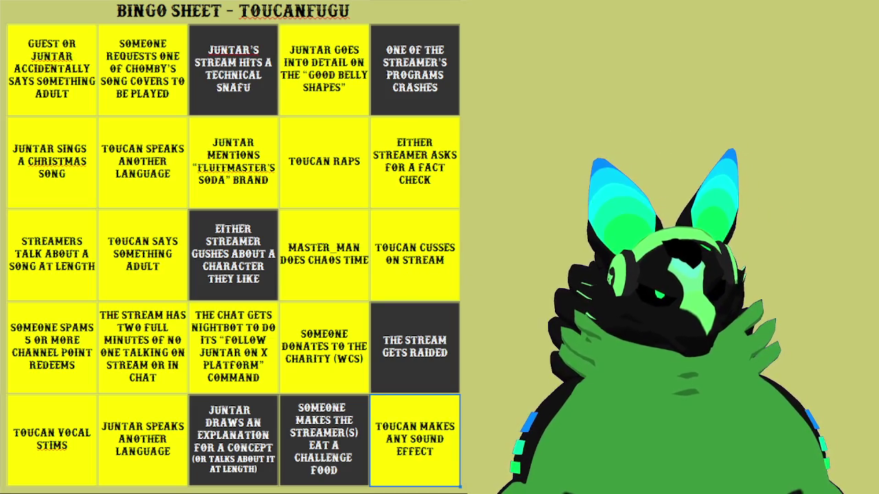